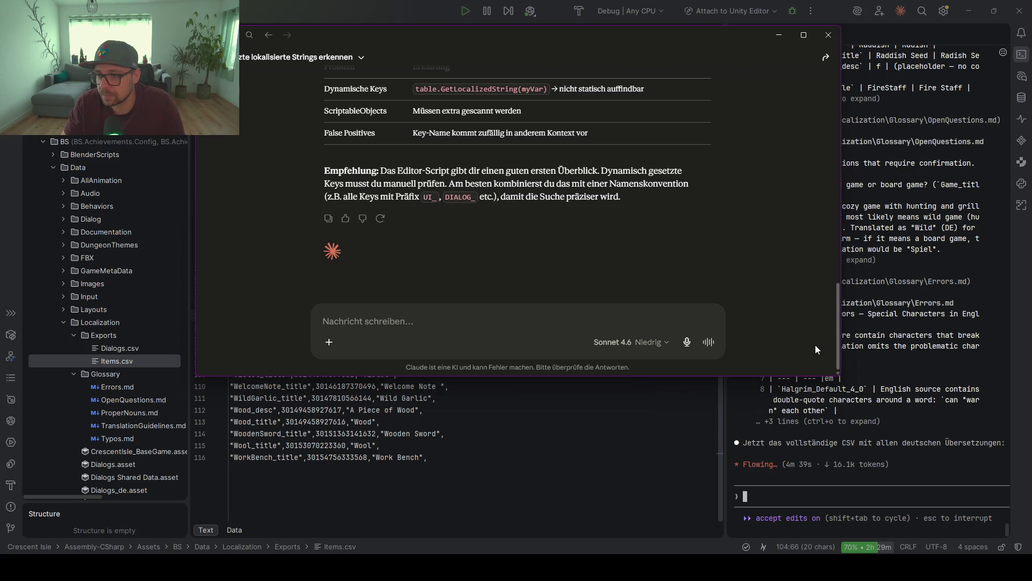
Hide the Claude chat, scroll back to the report's Raddish typo note, and open Glossary/Errors.md.
click(778, 33)
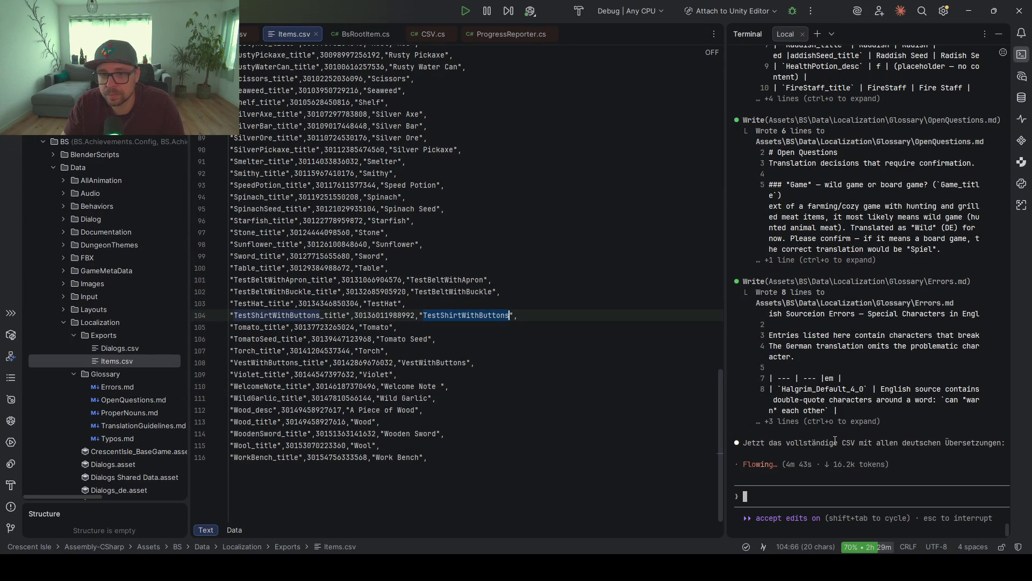
scroll(834, 438, up, 6)
scroll(833, 437, up, 1)
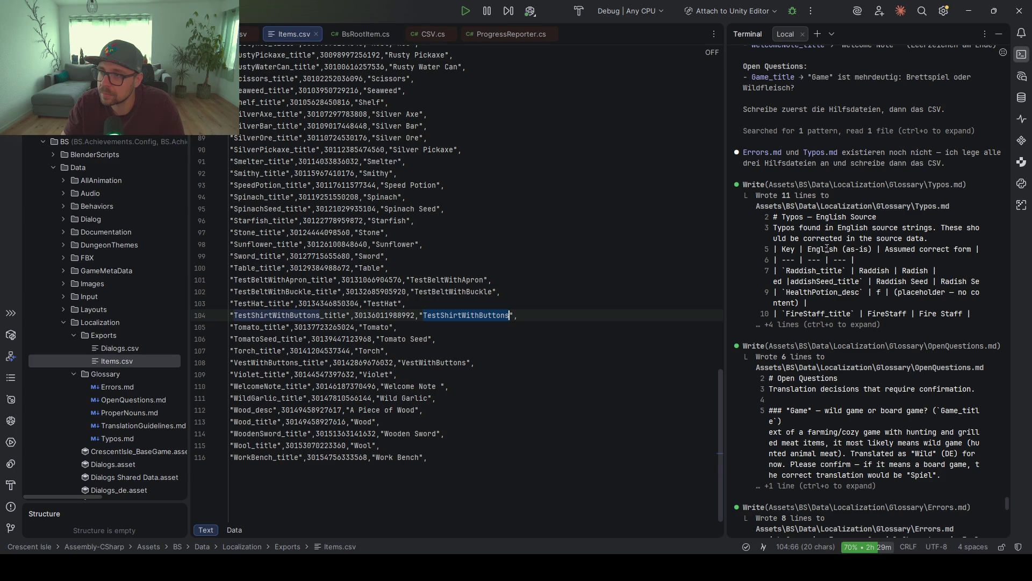
scroll(826, 249, up, 3)
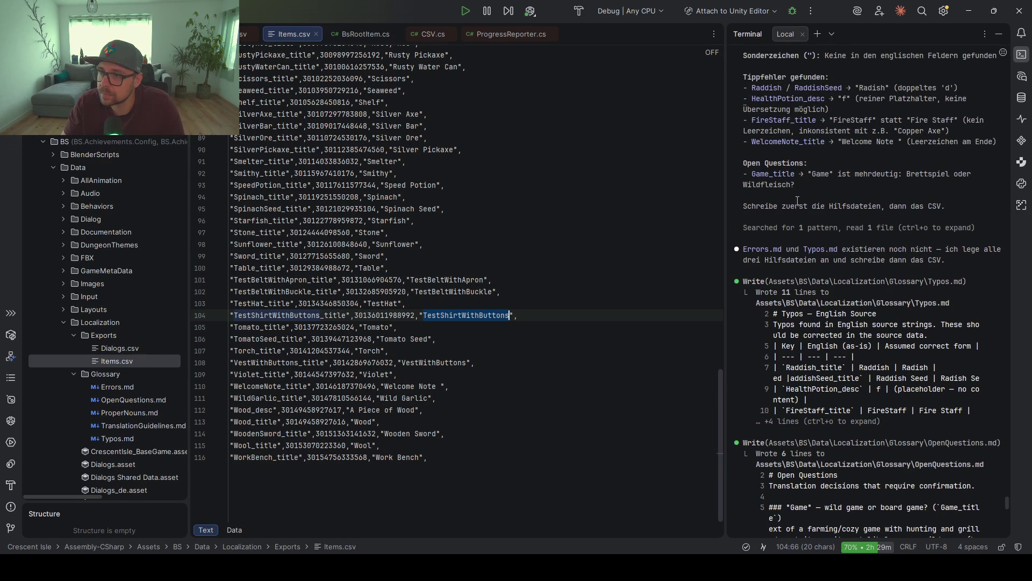
scroll(806, 262, up, 4)
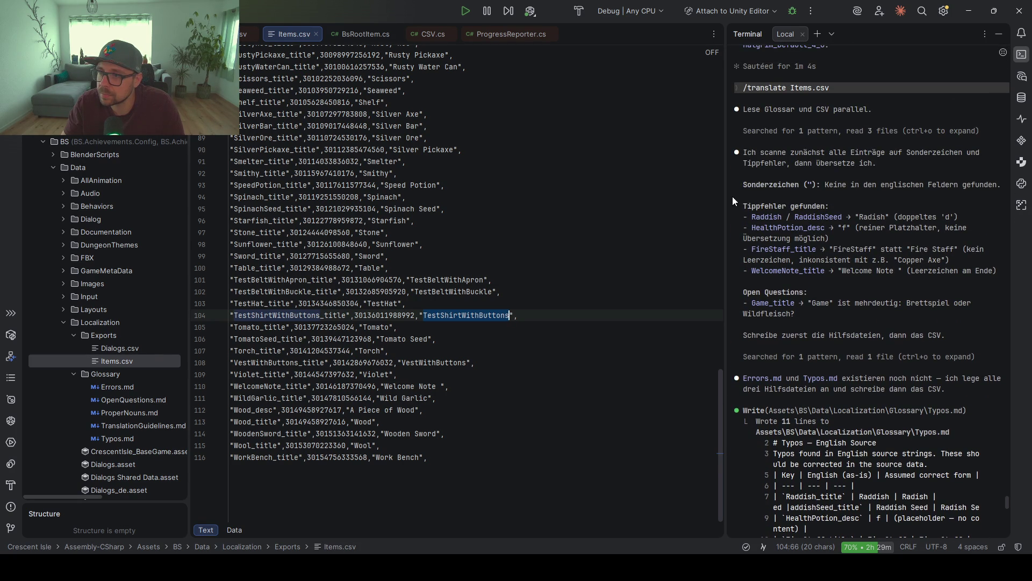
scroll(838, 274, up, 2)
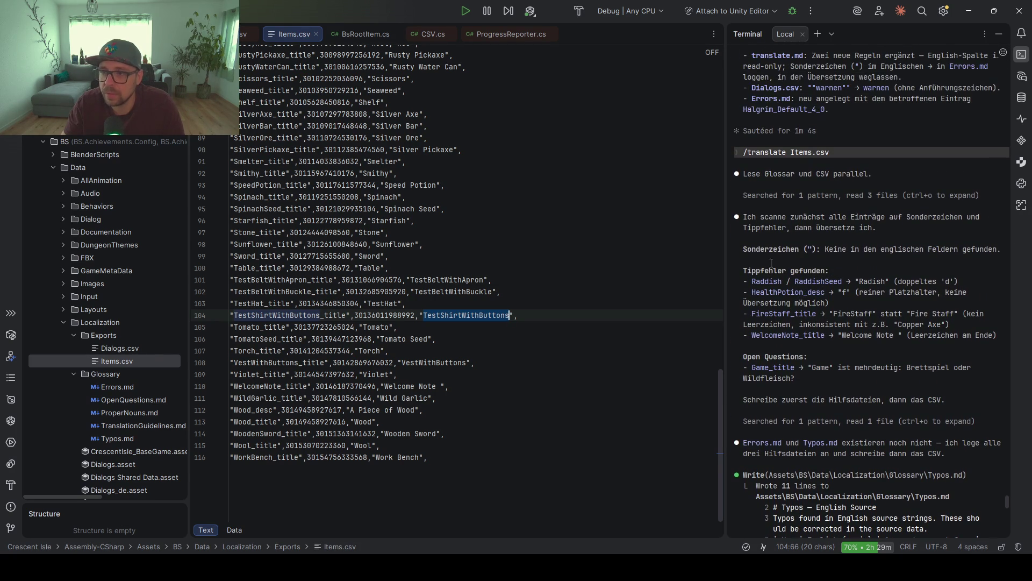
drag(755, 281, 827, 281)
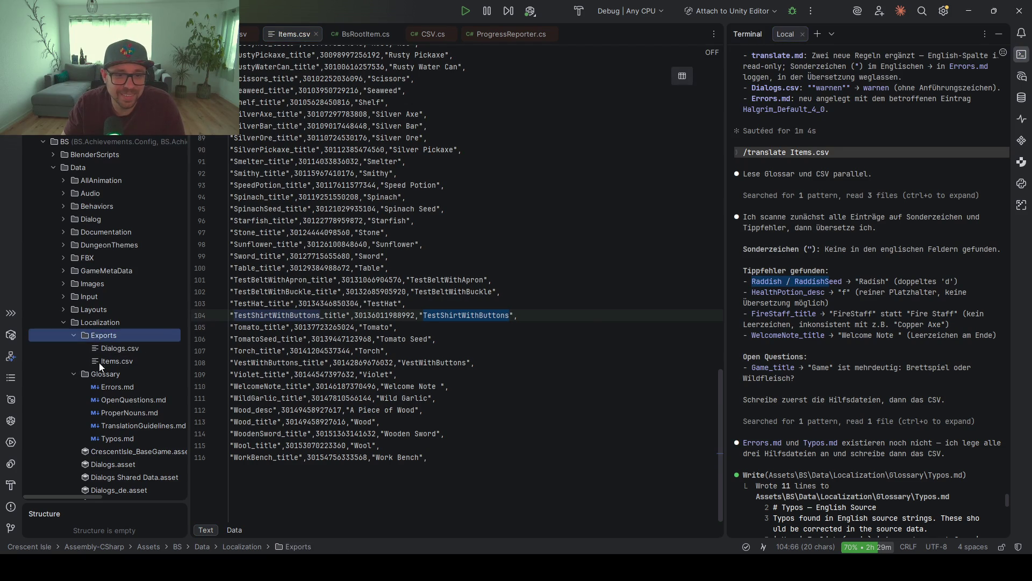
click(104, 376)
double_click(115, 387)
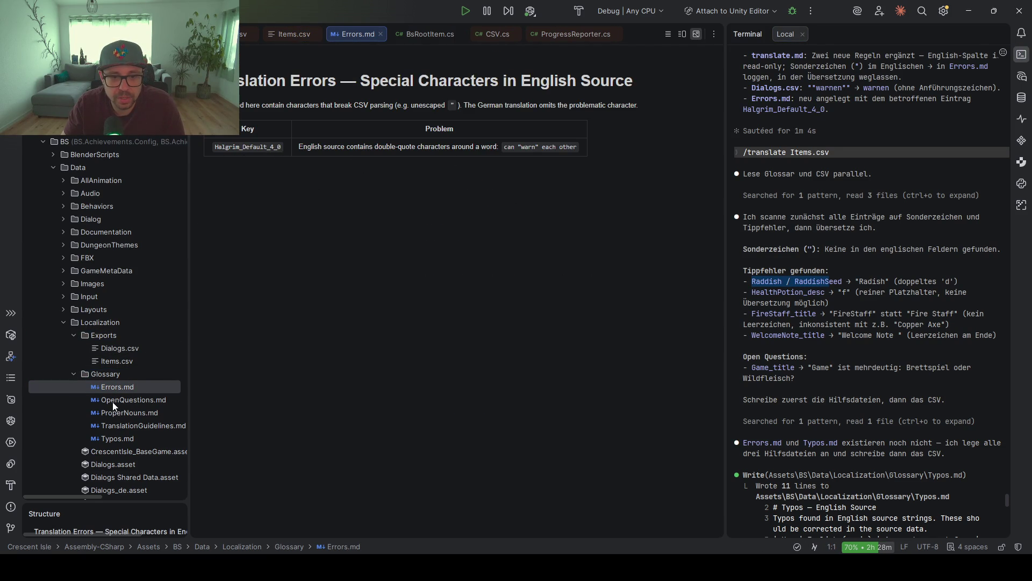
Open Typos.md and review its table of five English-source typos.
double_click(107, 439)
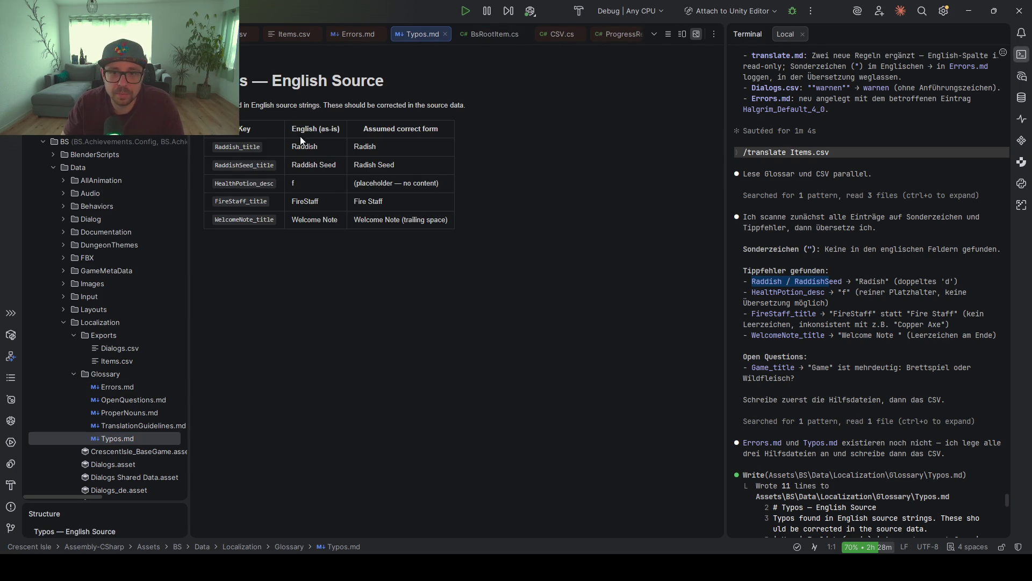
triple_click(428, 185)
double_click(293, 183)
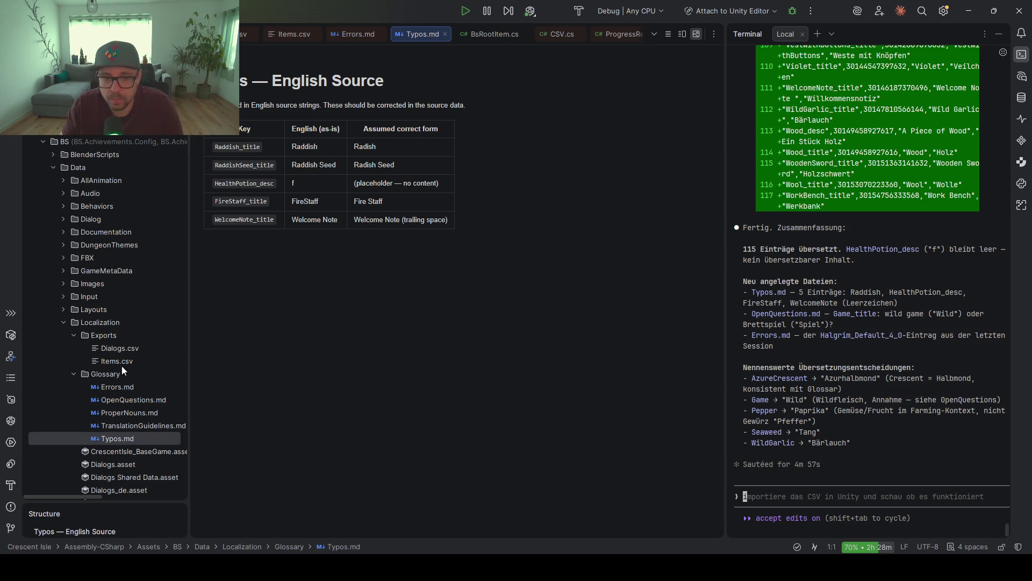
Select Errors.md in the project tree and request its deletion.
click(107, 386)
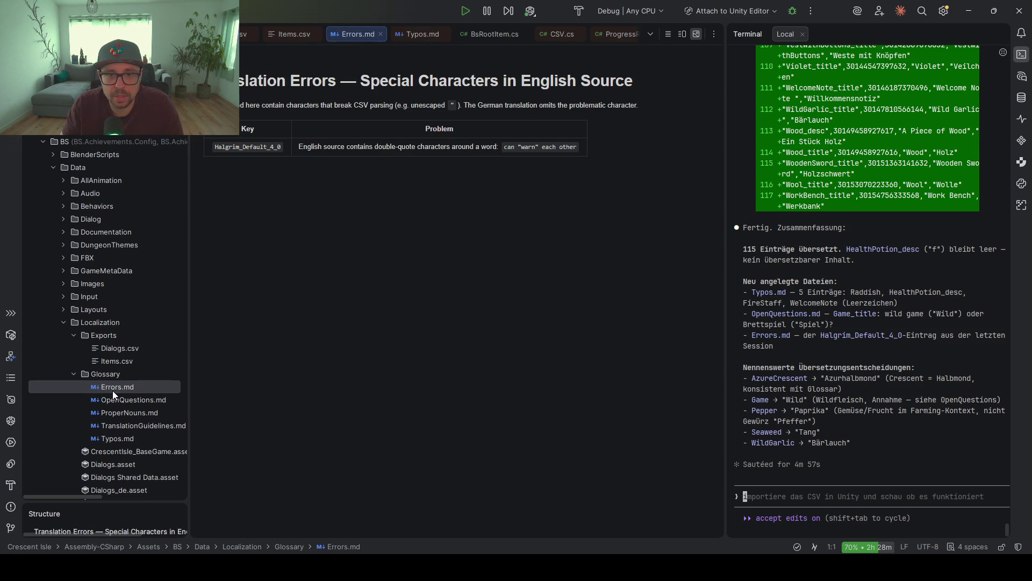
click(106, 388)
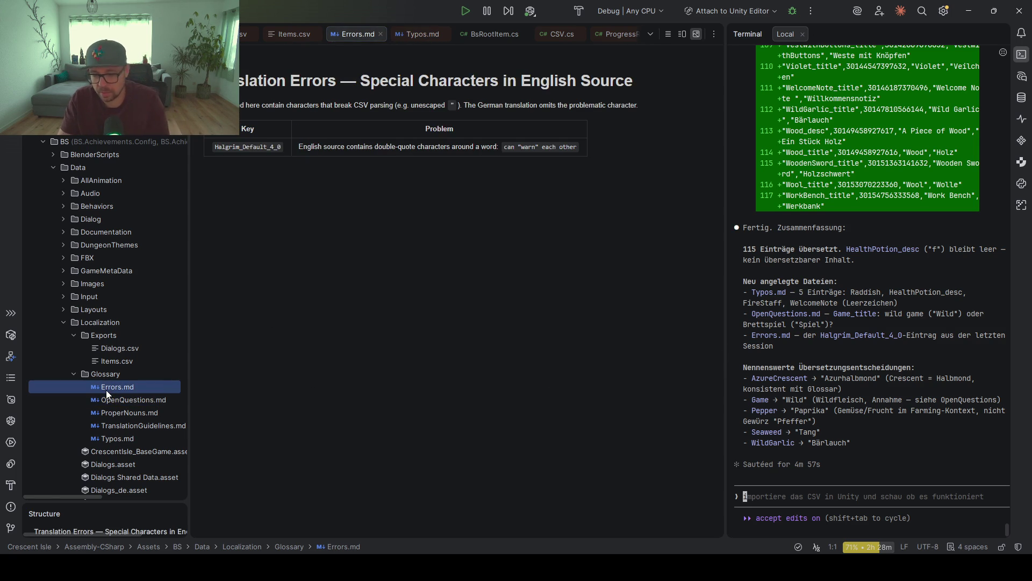
key(Delete)
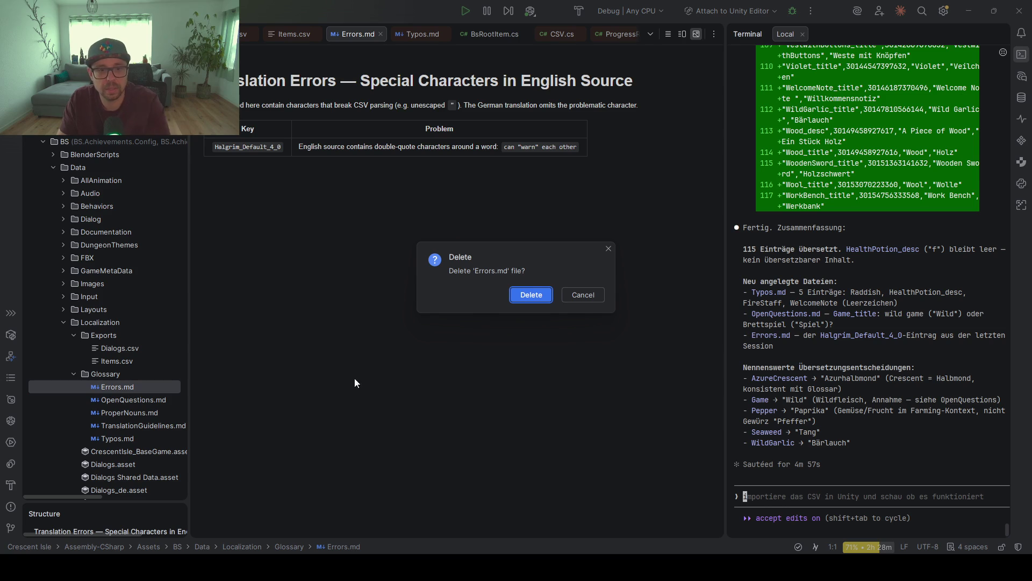
Confirm deleting Errors.md, read OpenQuestions.md's note on translating Game, and reopen Items.csv.
key(Return)
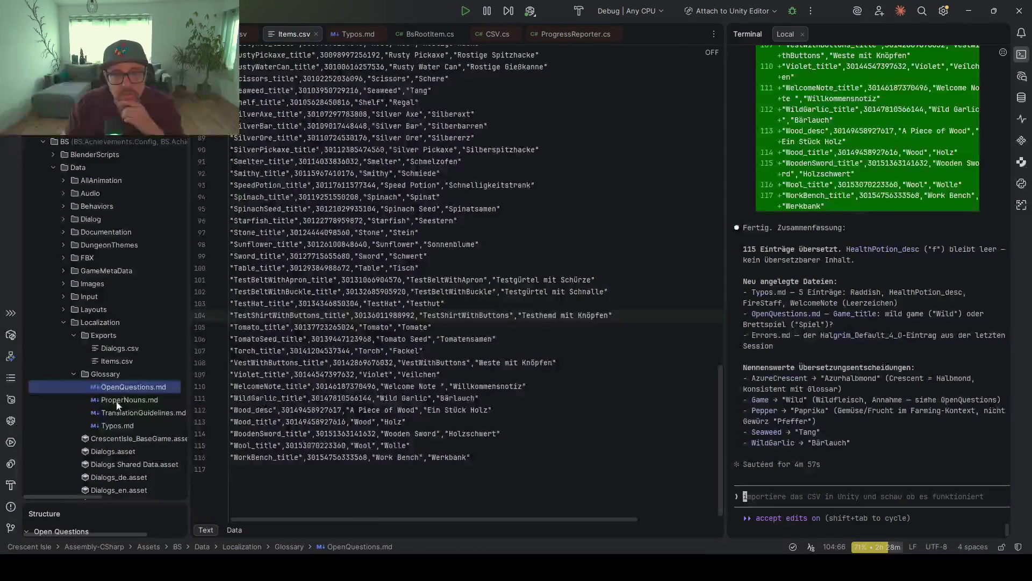
double_click(115, 388)
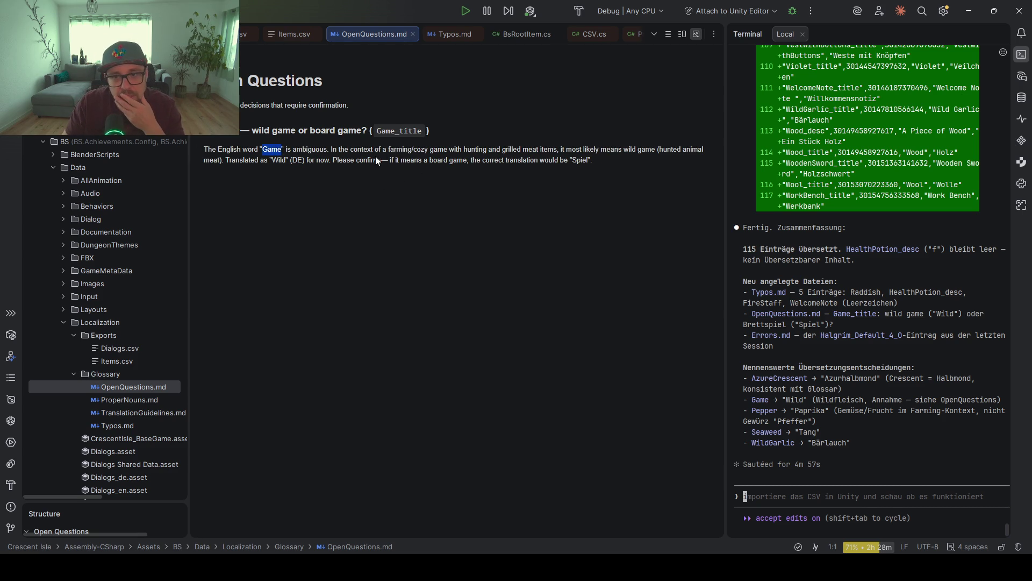
click(285, 159)
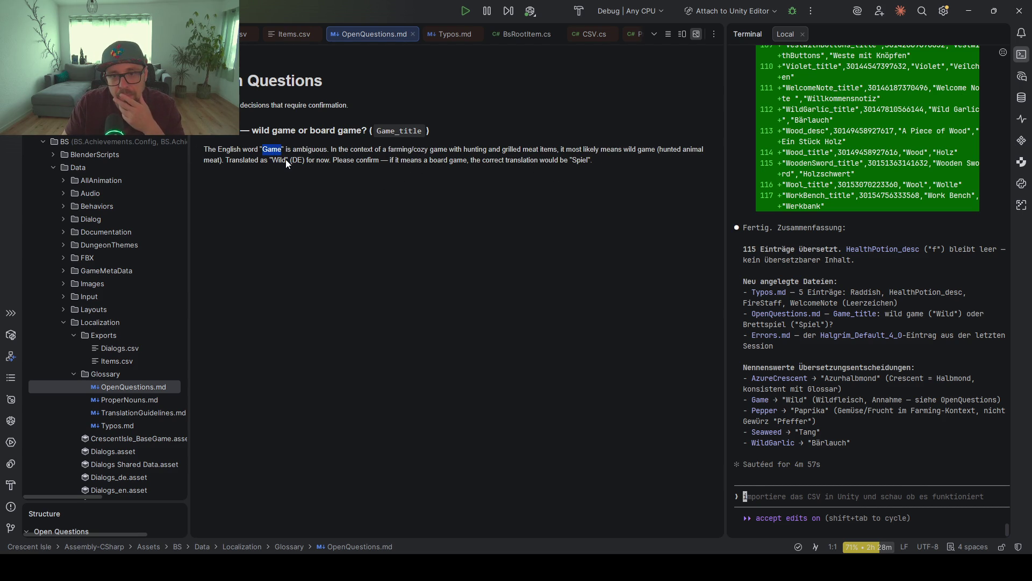
double_click(121, 361)
click(339, 235)
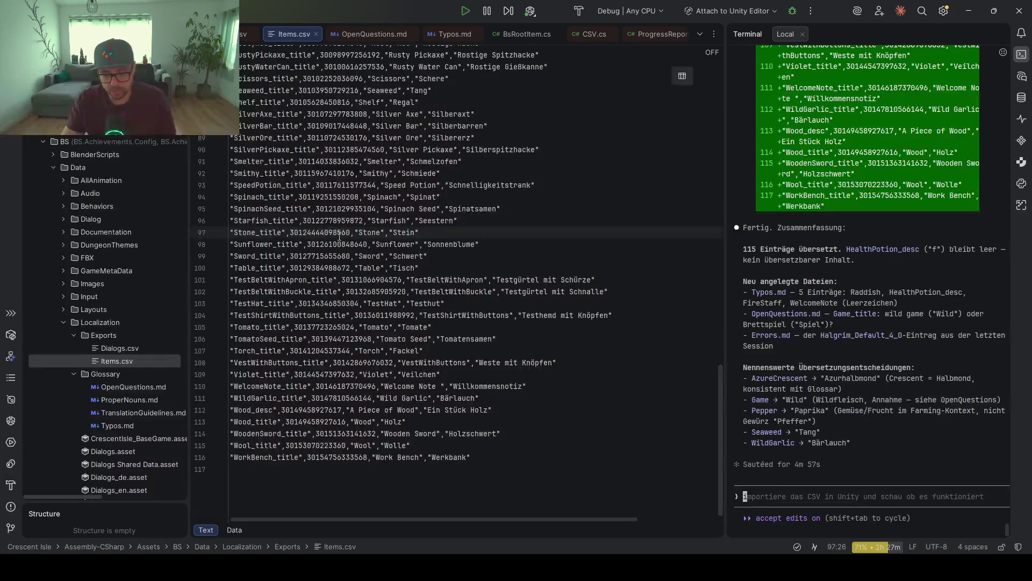
Search Items.csv for 'Wild' to confirm it is Game_title's German translation.
key(ctrl+f)
text(Wild)
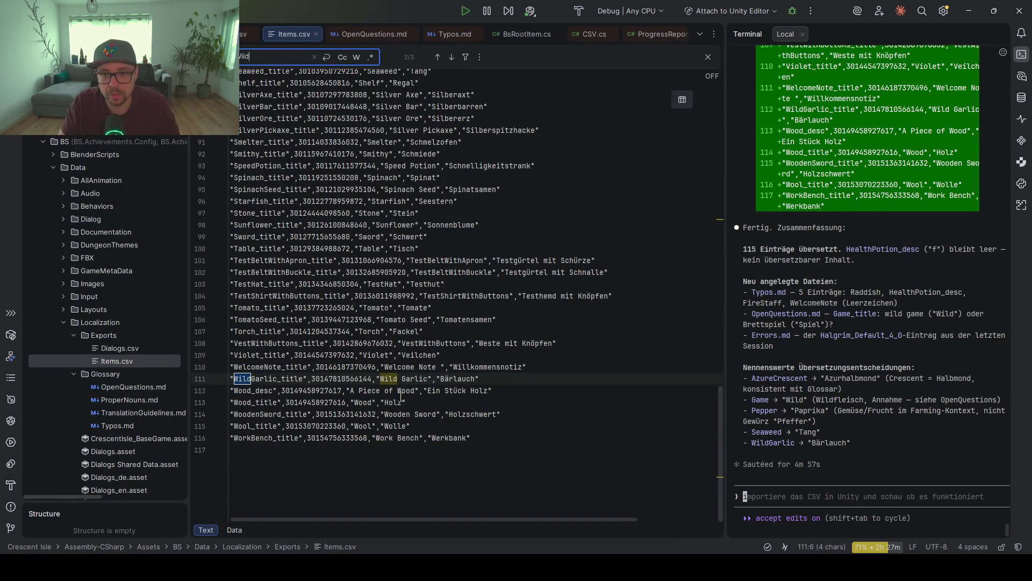
click(434, 58)
click(405, 261)
click(353, 226)
key(F3)
Delete the OpenQuestions.md file from the Glossary folder.
double_click(137, 389)
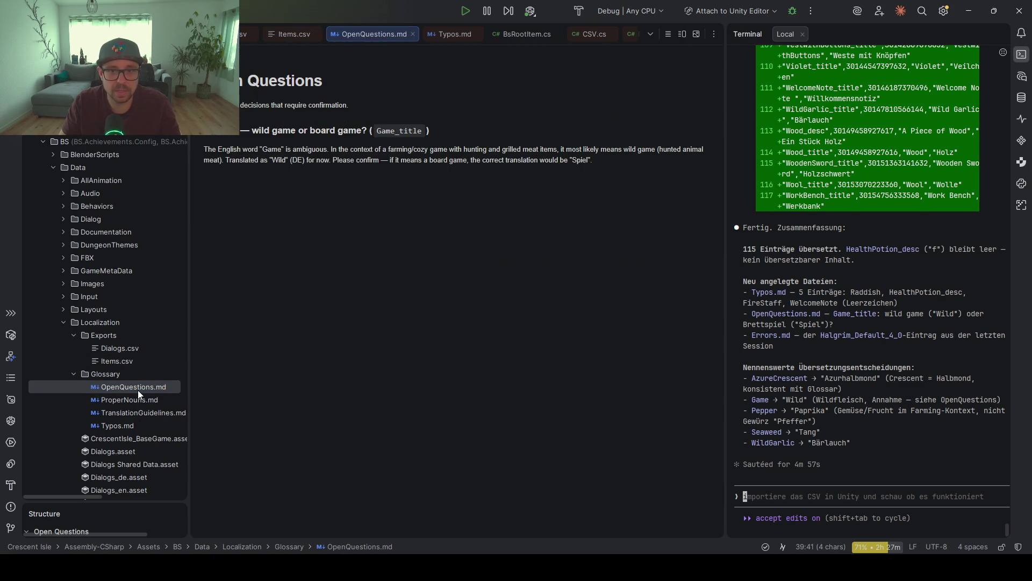
click(127, 388)
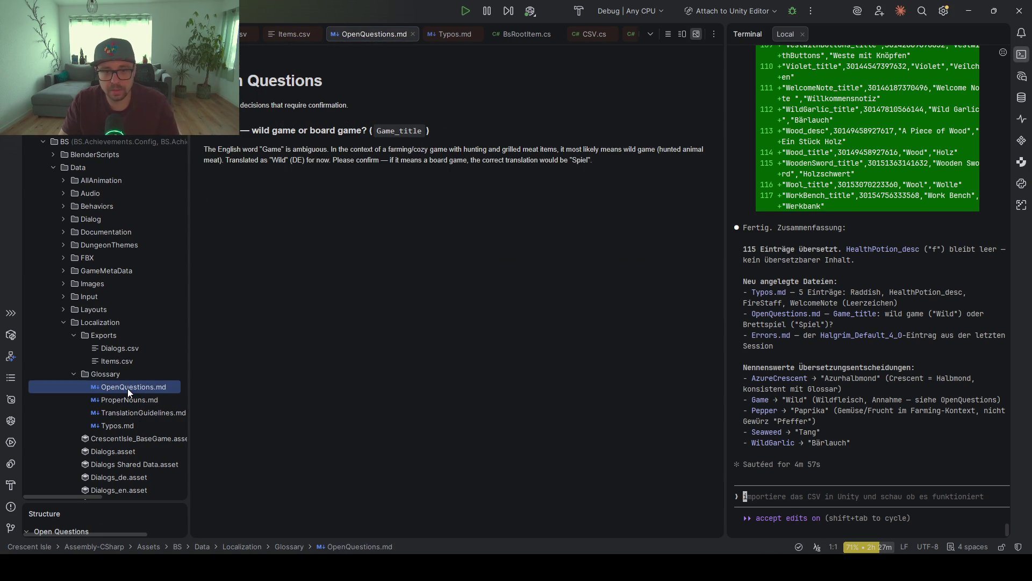
key(Delete)
click(522, 296)
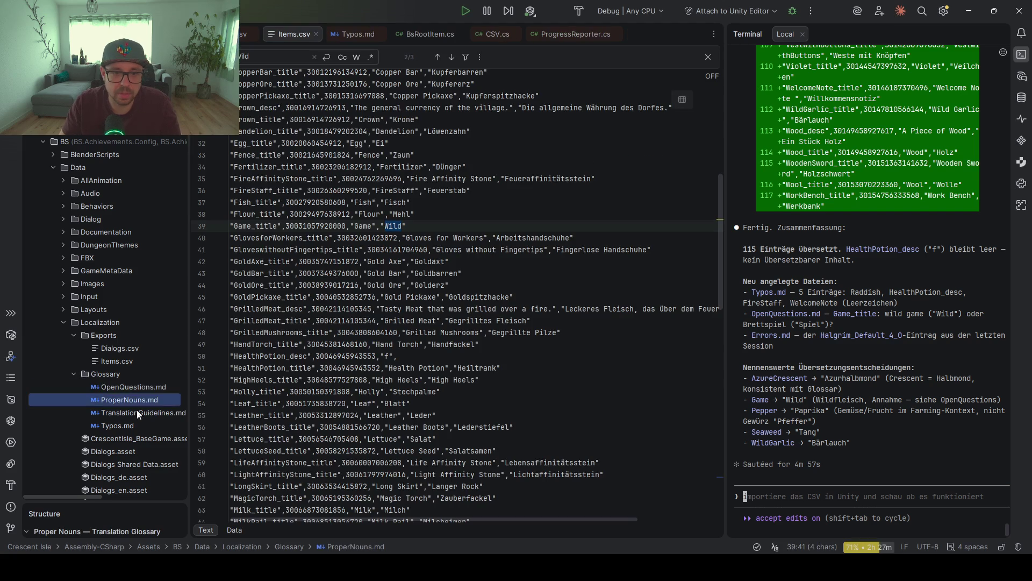
click(114, 413)
Reopen Typos.md to pick out the Raddish entry, then go to the Unity Editor.
double_click(114, 412)
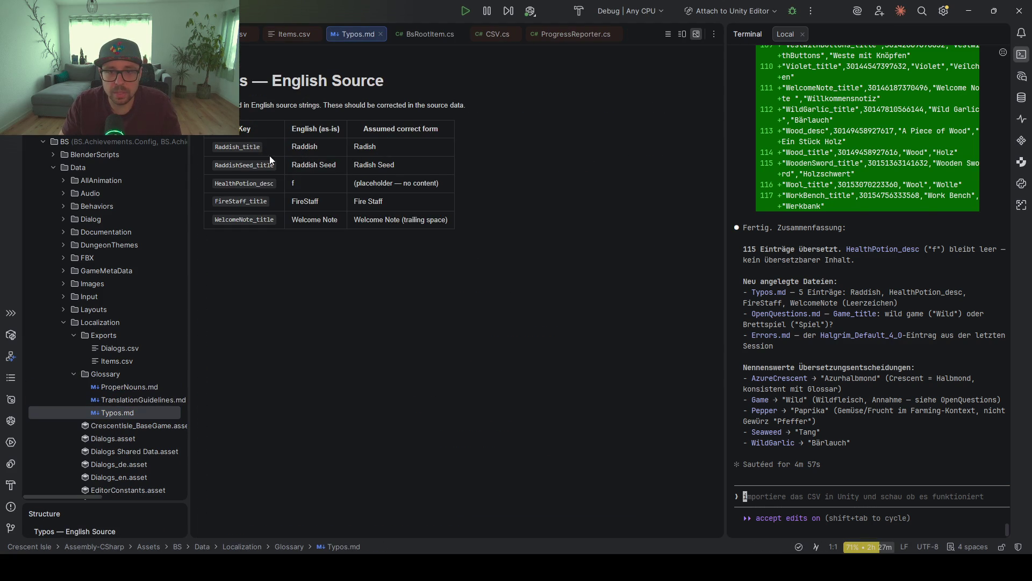
drag(298, 151, 296, 209)
double_click(304, 149)
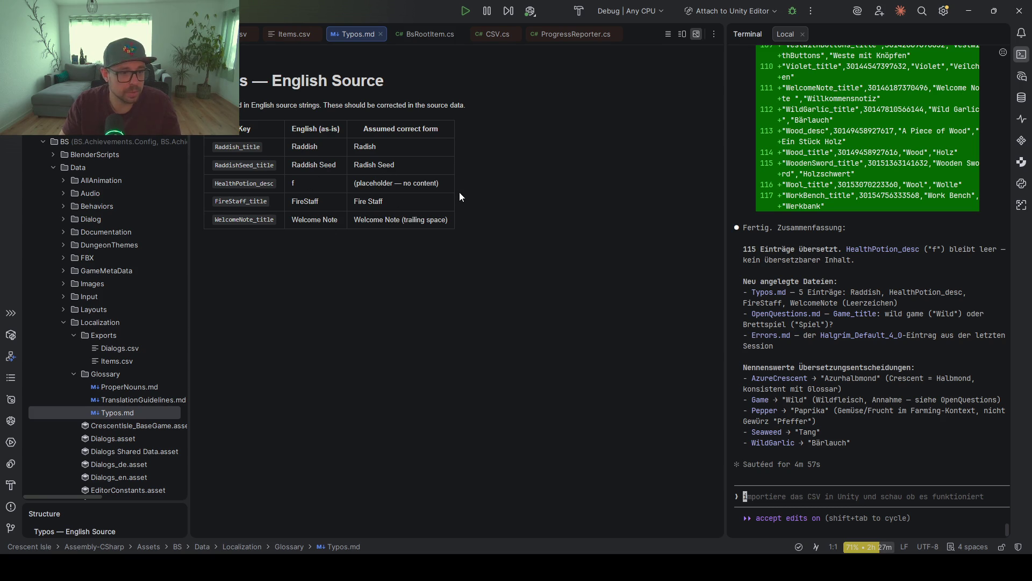
key(alt+Tab)
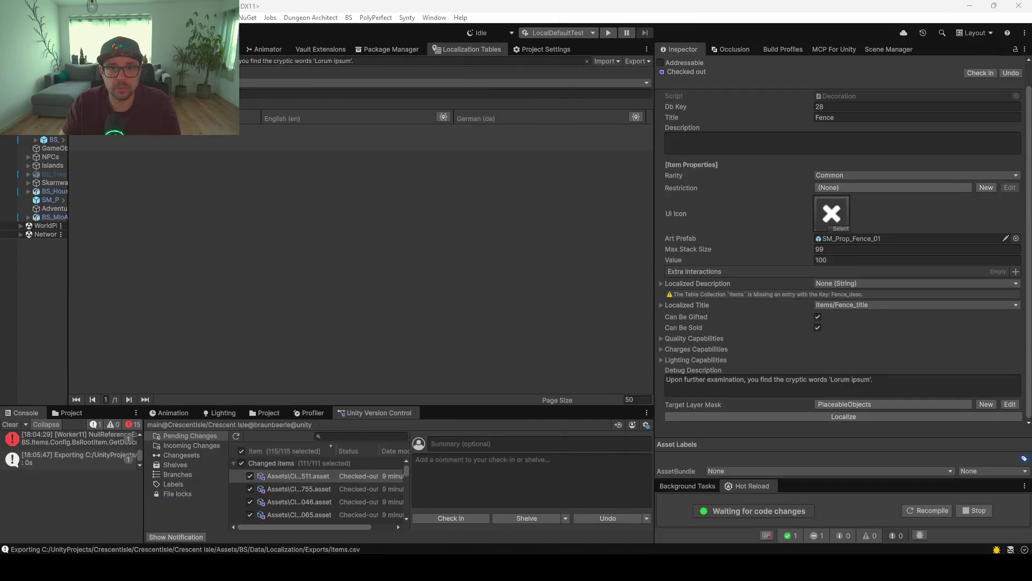
Clear the table search, filter by 'radd', and fix the English Raddish text to Radish.
click(425, 61)
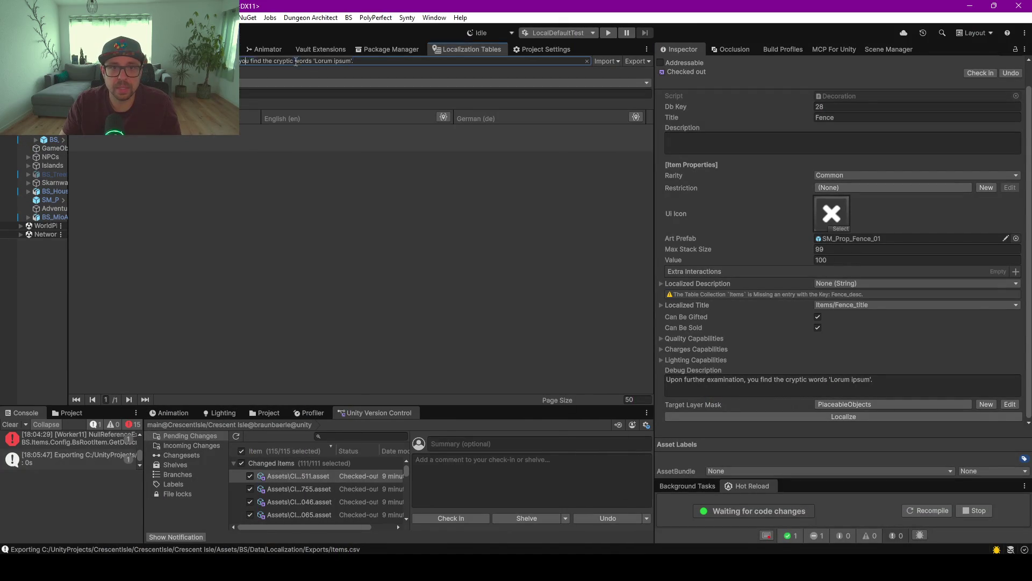
key(BackSpace)
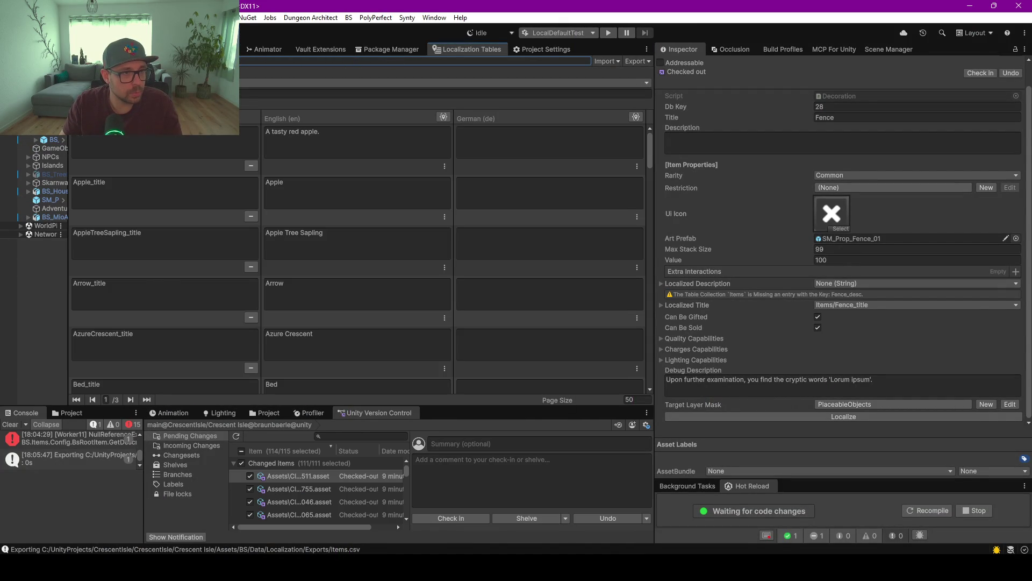
key(alt+Tab)
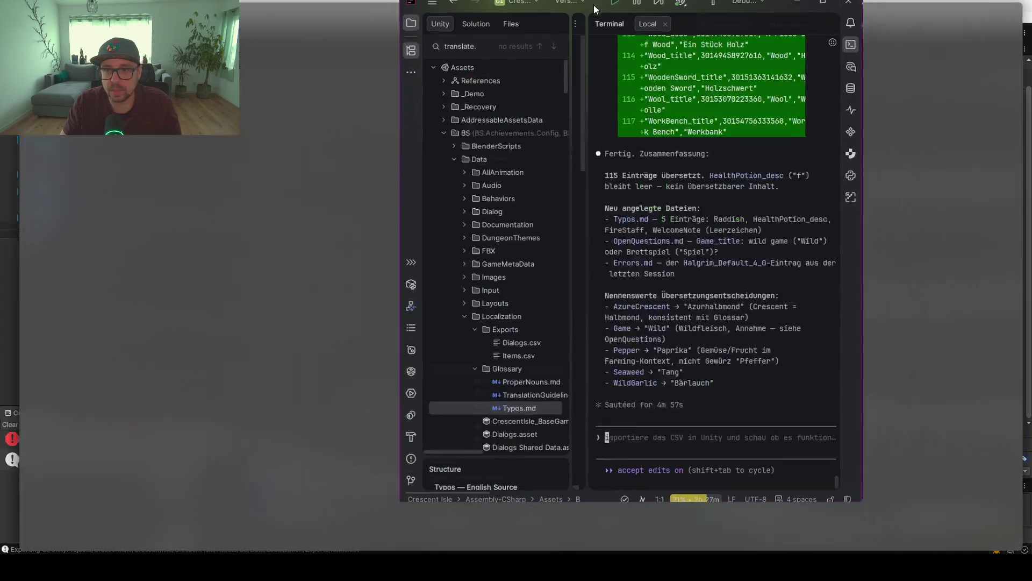
key(alt+Tab)
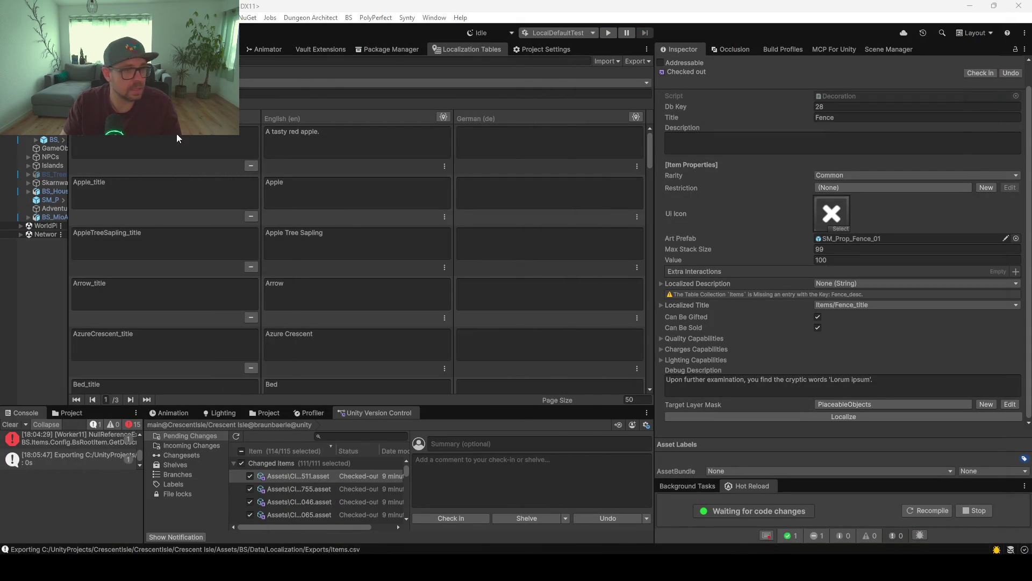
text(radd)
click(285, 142)
key(BackSpace)
Correct Raddish Seed to Radish Seed and rename its key to RadishSeed_title.
click(280, 183)
key(BackSpace)
click(97, 139)
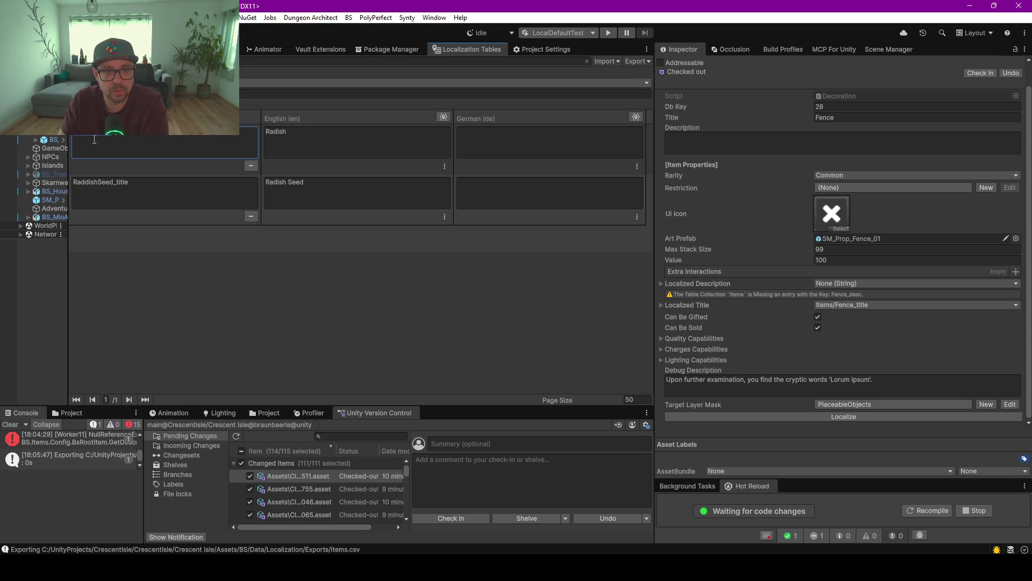
click(87, 185)
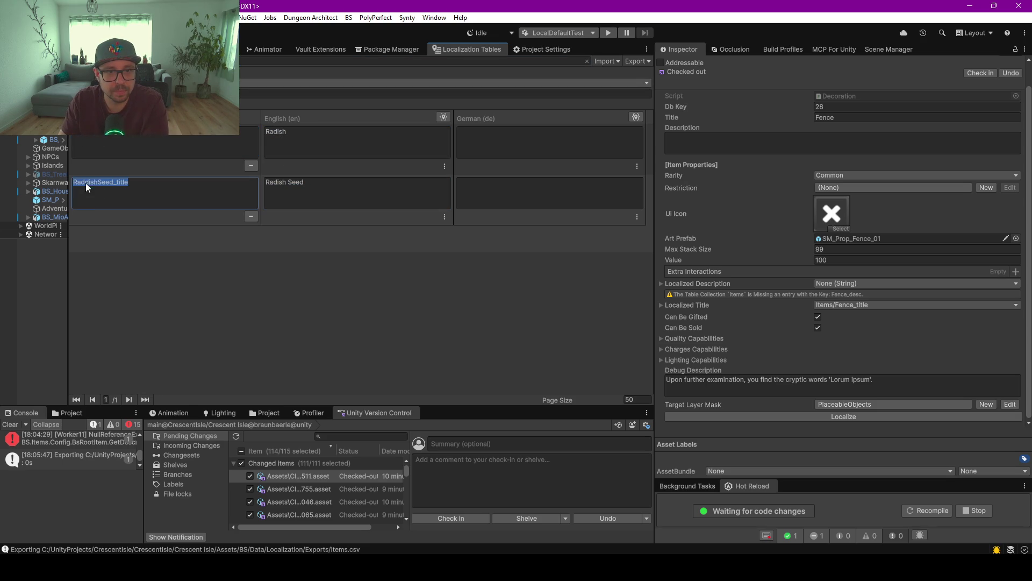
click(86, 186)
key(BackSpace)
click(134, 246)
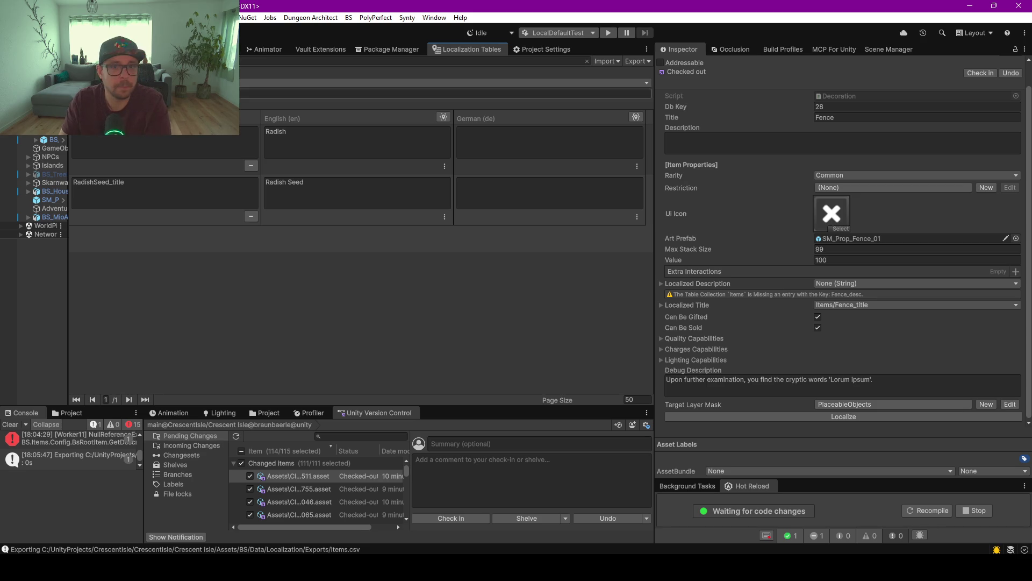
Search for 'health' and delete the empty HealthPotion_desc entry.
click(415, 61)
text(health)
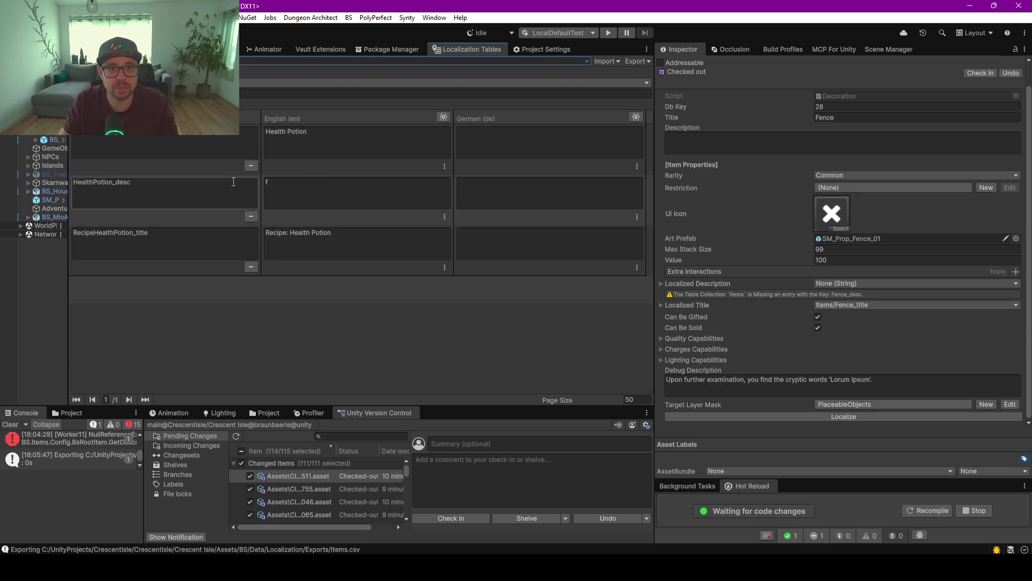
click(250, 216)
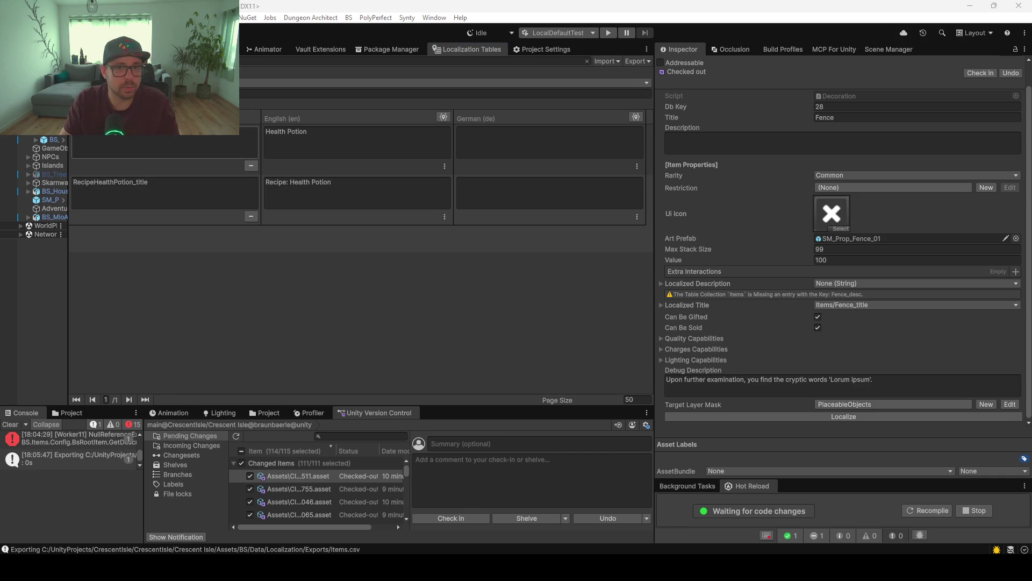
click(96, 143)
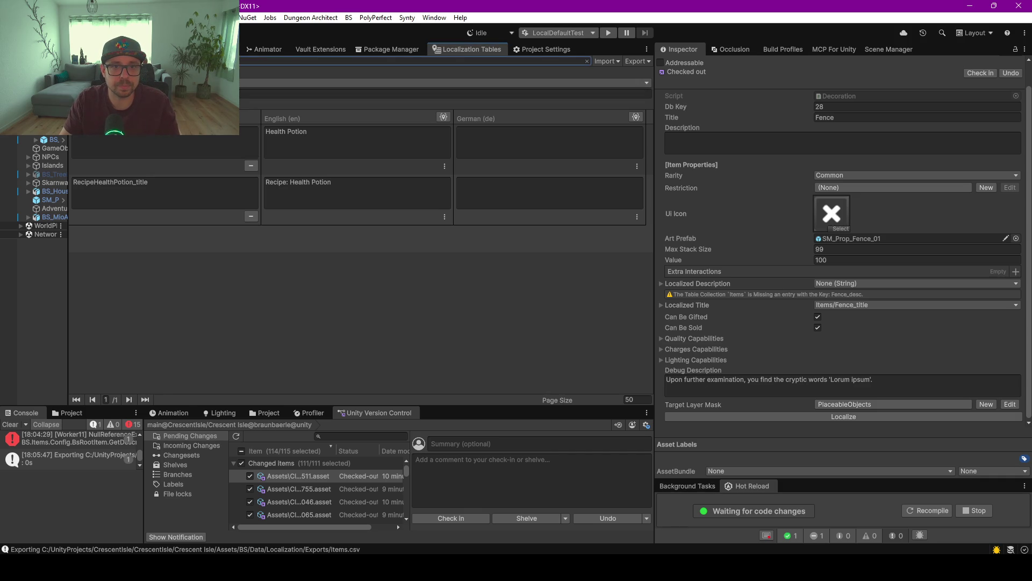
Change the FireStaff English text to Fire Staff and edit the Welcome Note text.
click(278, 132)
click(278, 132)
key(Return)
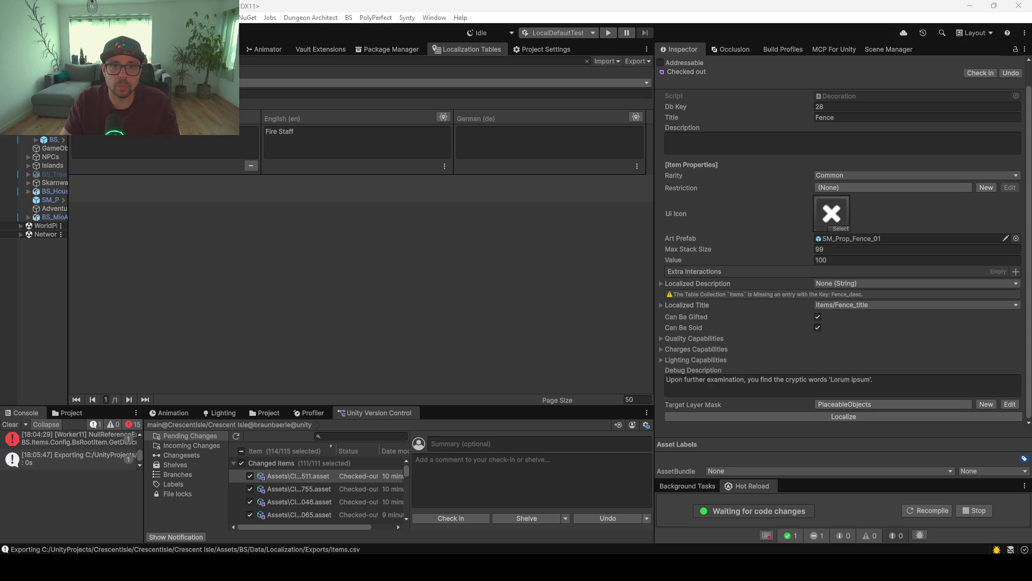
text(Welcome Note)
click(342, 141)
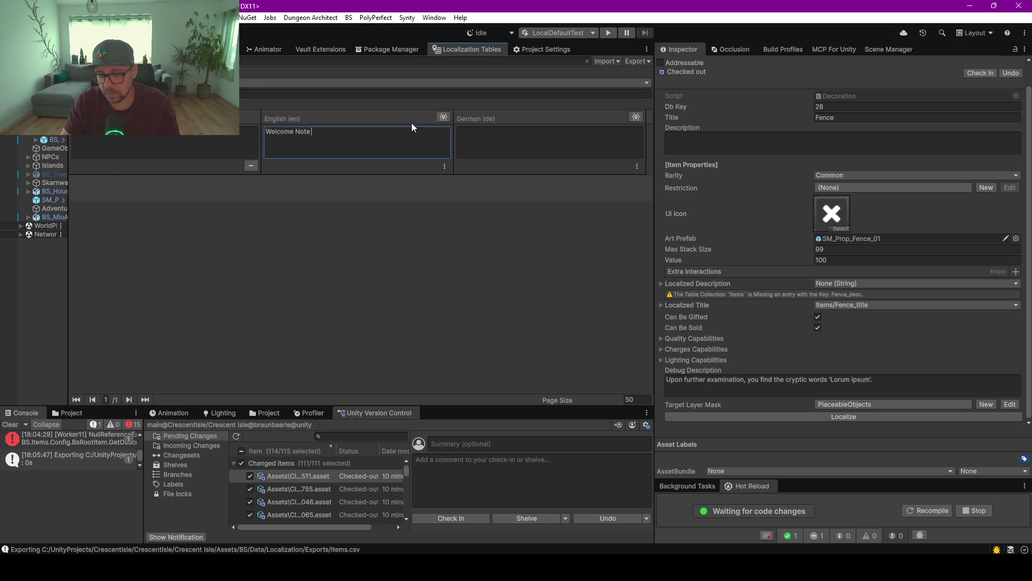
click(220, 256)
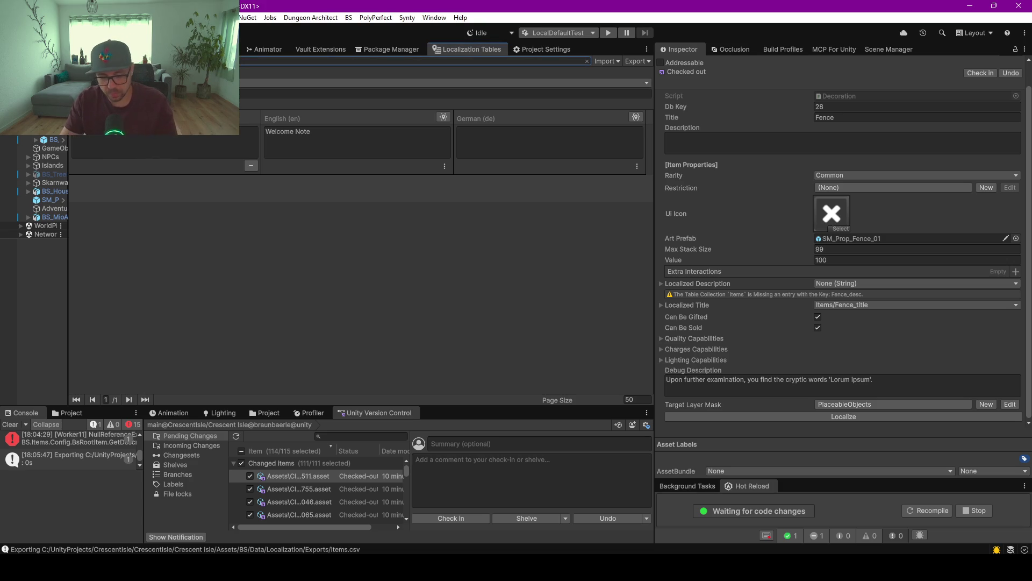
Rename the radish seed key back to RaddishSeed_title, then return to Rider.
click(85, 135)
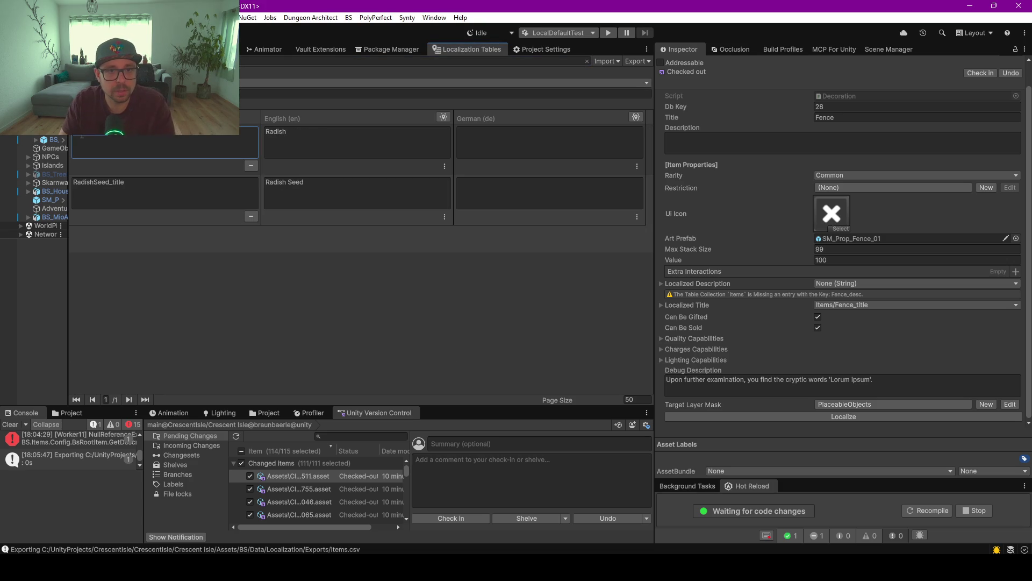
click(87, 190)
click(87, 190)
text(d)
key(Return)
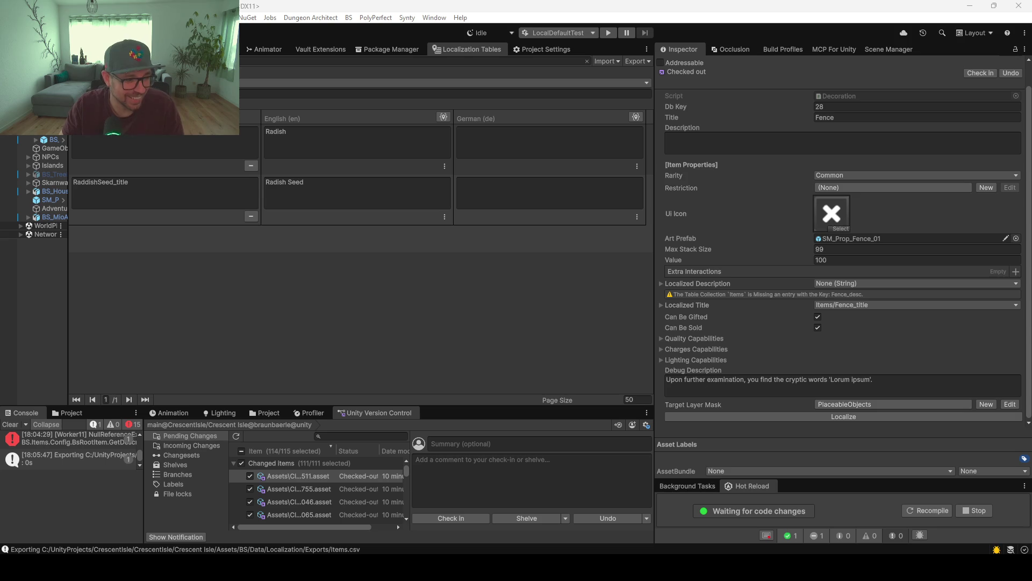
key(alt+Tab)
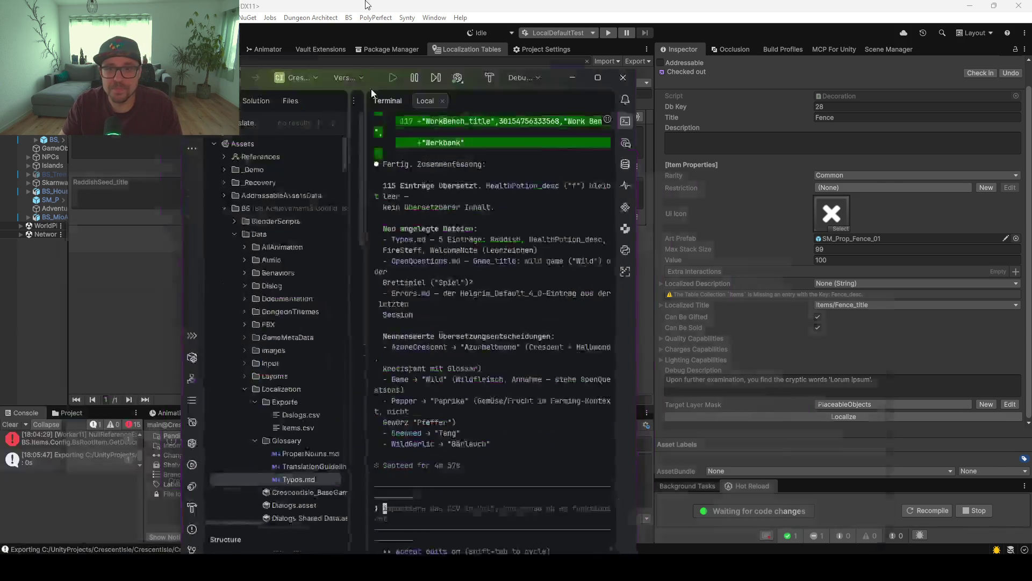
Find the HealthPotion_desc line in Items.csv and delete it.
double_click(234, 183)
key(ctrl+c)
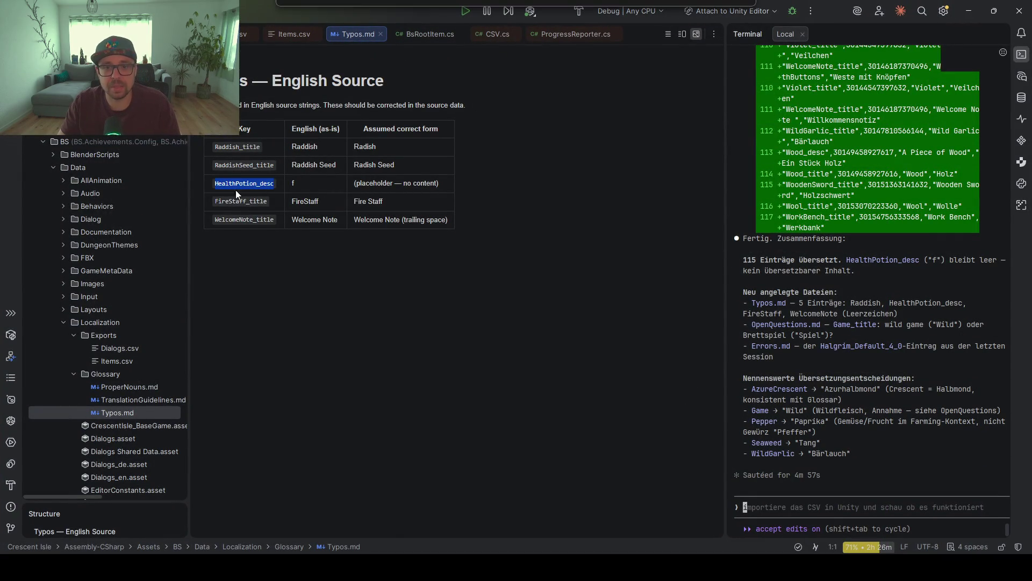
double_click(113, 362)
key(ctrl+f)
key(ctrl+v)
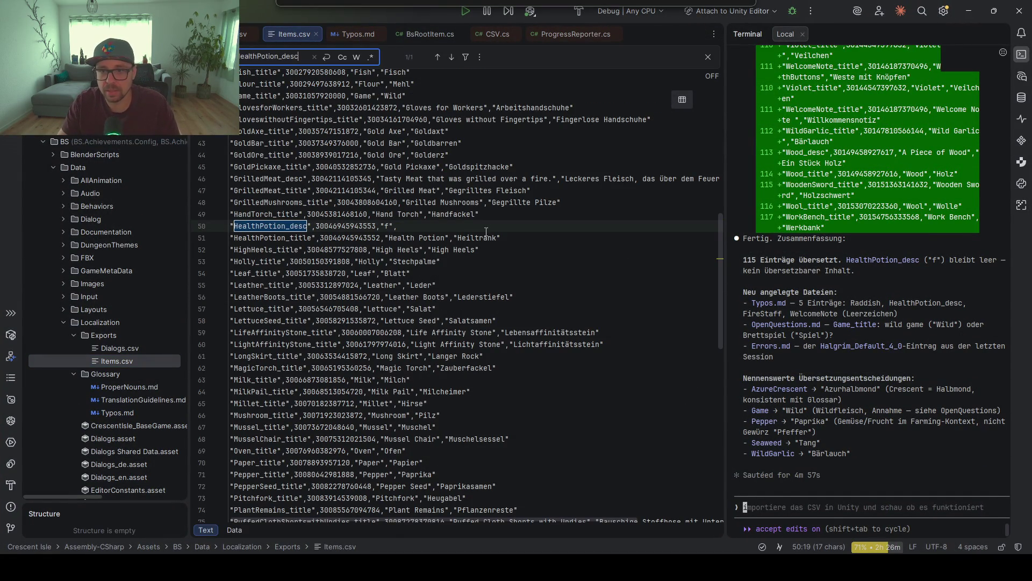
drag(486, 230, 493, 215)
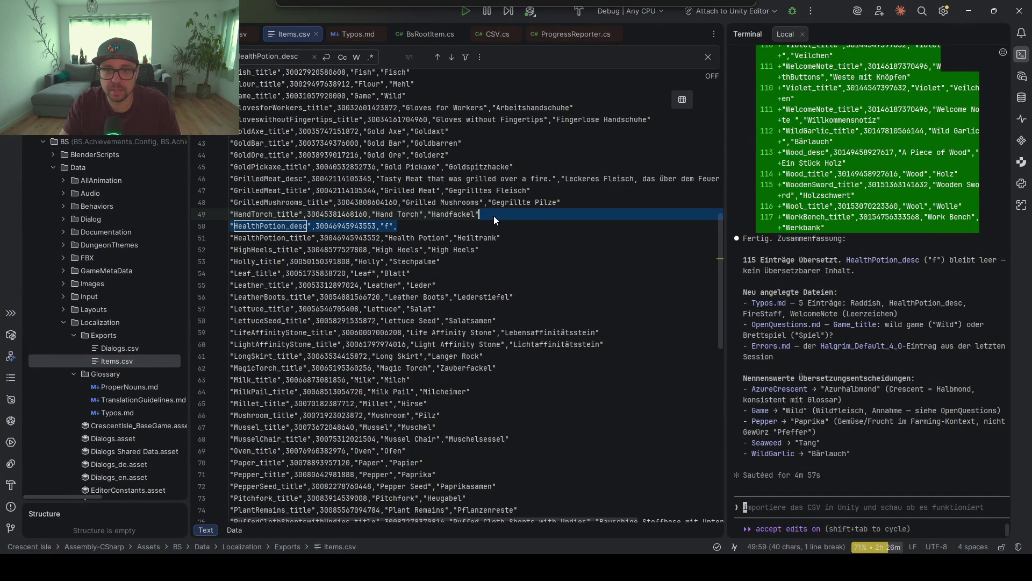
scroll(456, 283, right, 3)
scroll(456, 283, left, 3)
key(Delete)
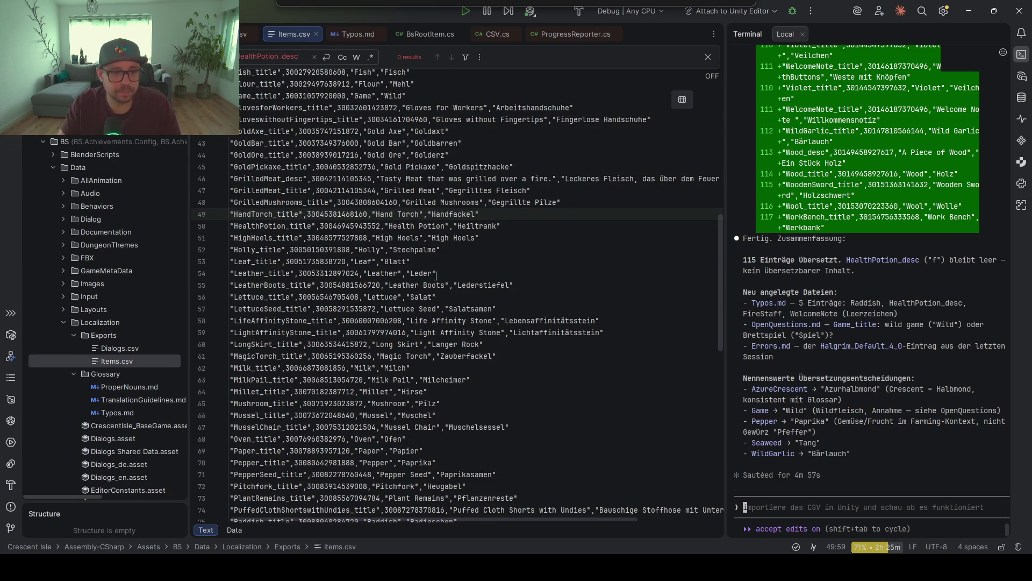
Delete the Typos.md file, select Items.csv, and minimize Rider to return to Unity.
double_click(128, 412)
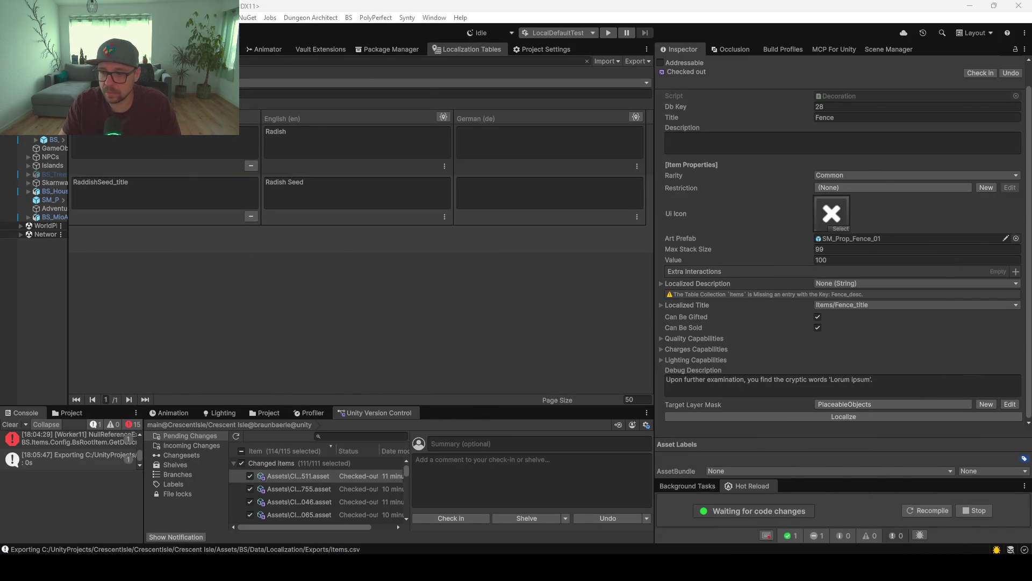
key(alt+Tab)
click(114, 409)
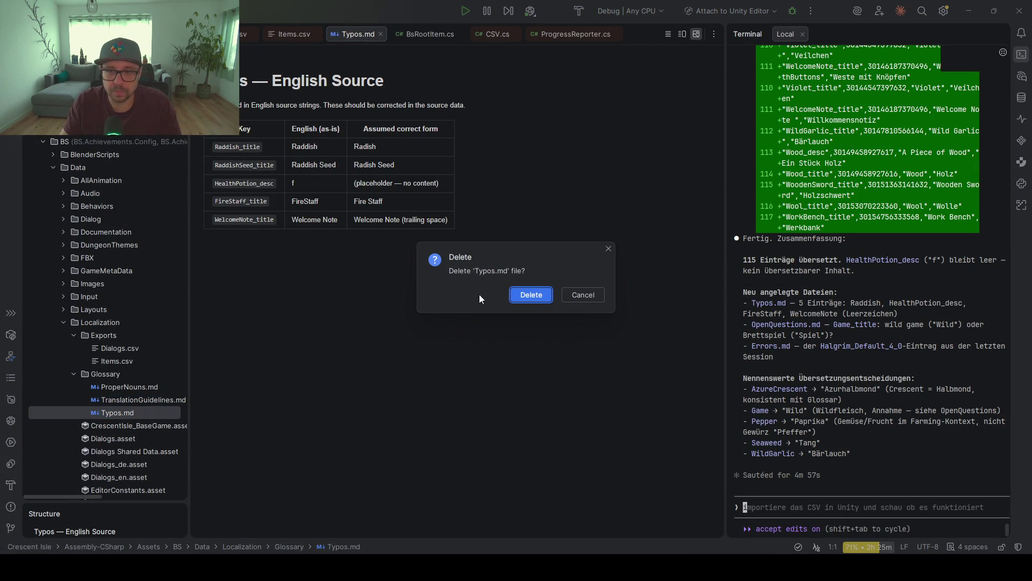
click(540, 293)
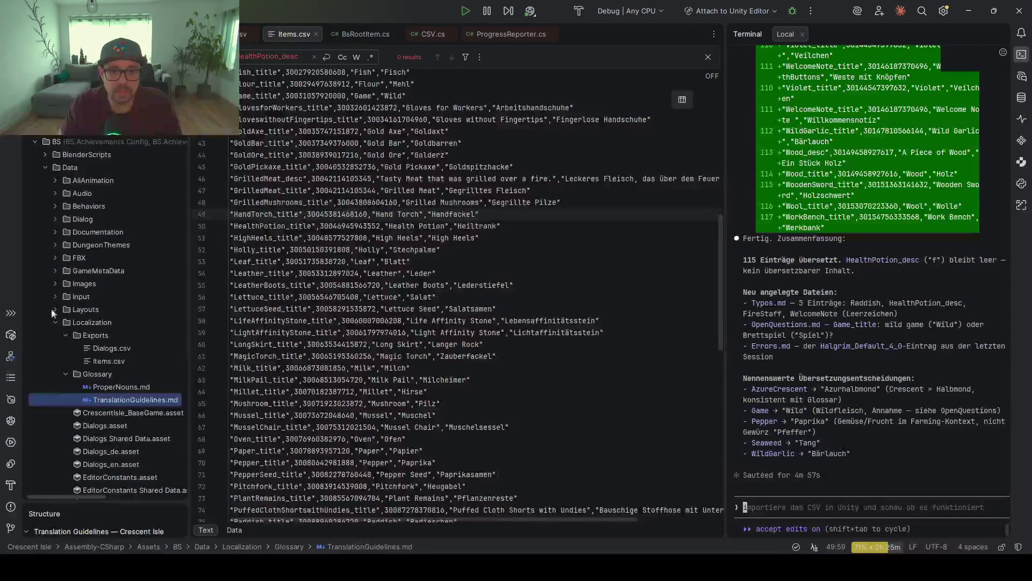
click(86, 361)
click(967, 12)
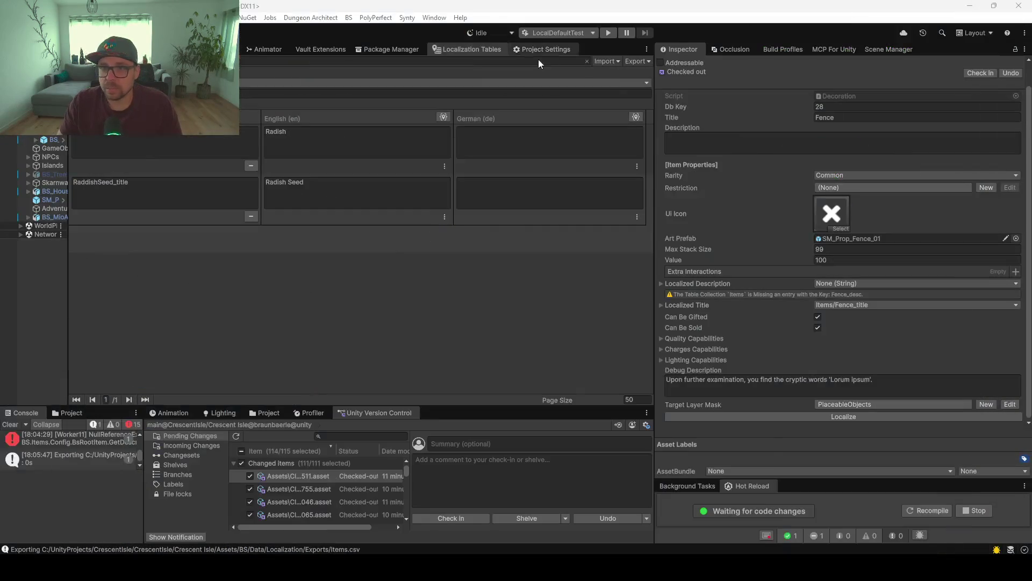
Import Items.csv from the Exports folder into the localization table via Import > CSV.
click(610, 60)
click(620, 111)
click(188, 124)
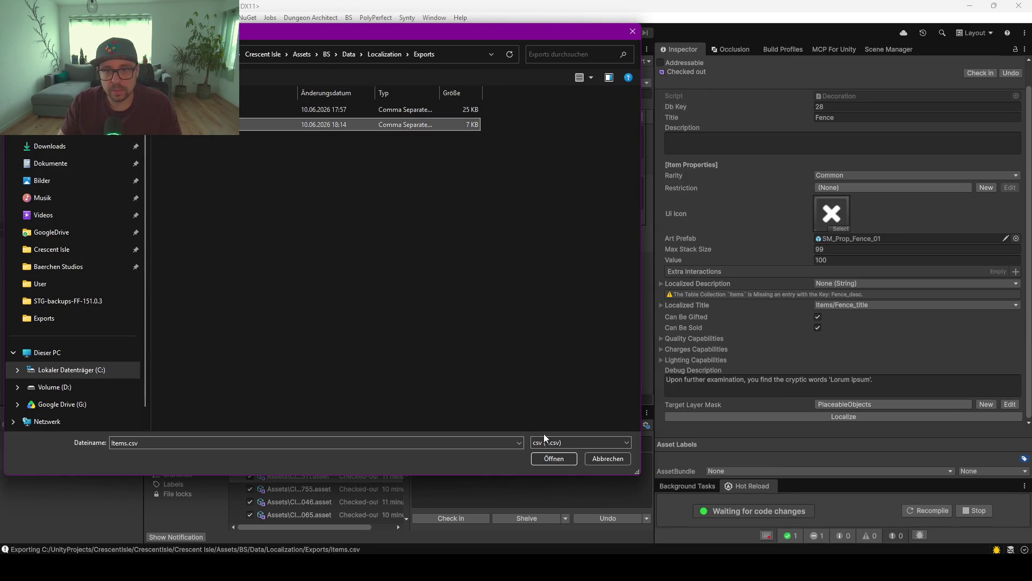
click(554, 458)
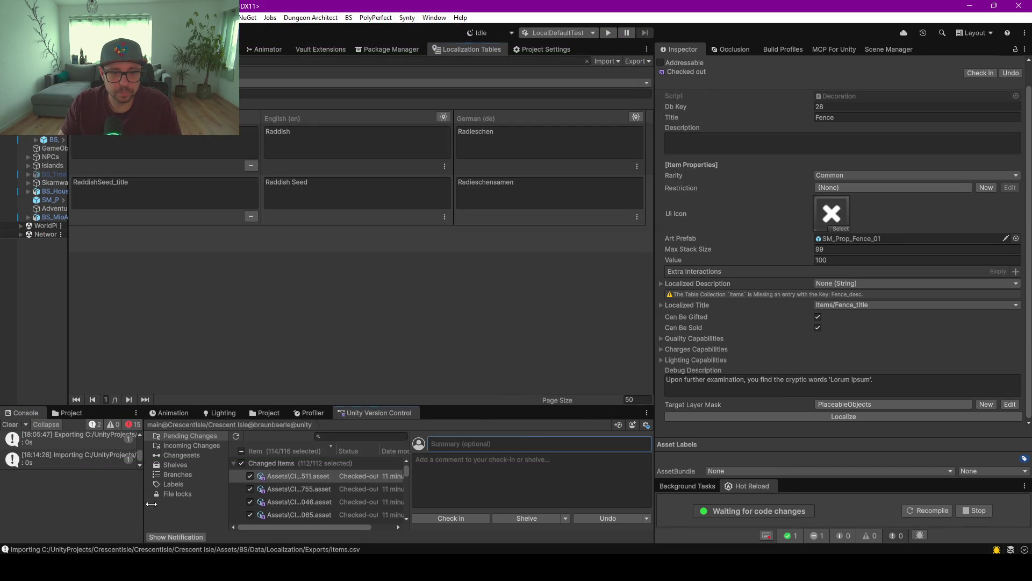
Enlarge the Console, read the NullReferenceException stack trace, and clear all messages.
drag(145, 504, 325, 492)
drag(208, 404, 183, 243)
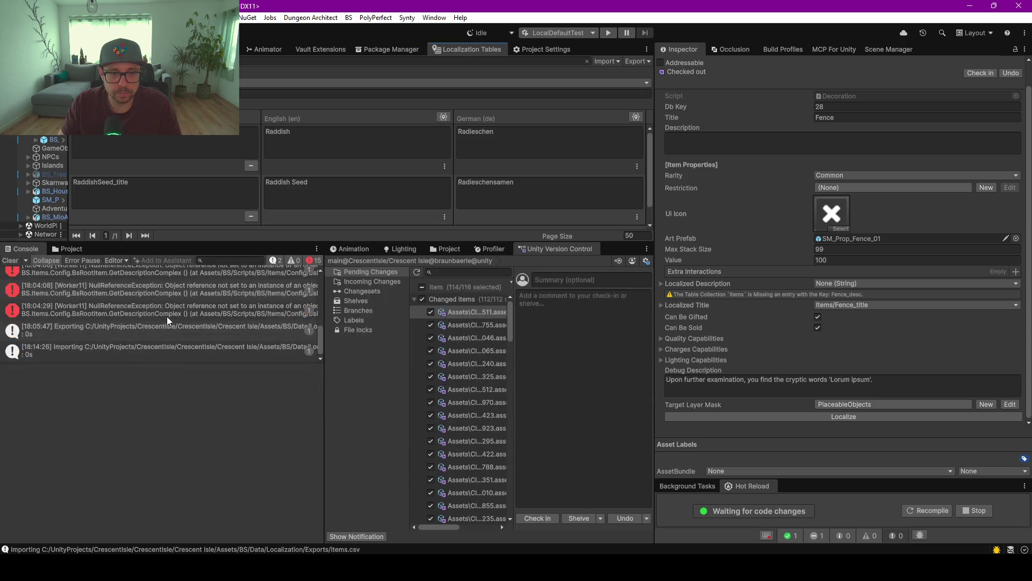
click(105, 287)
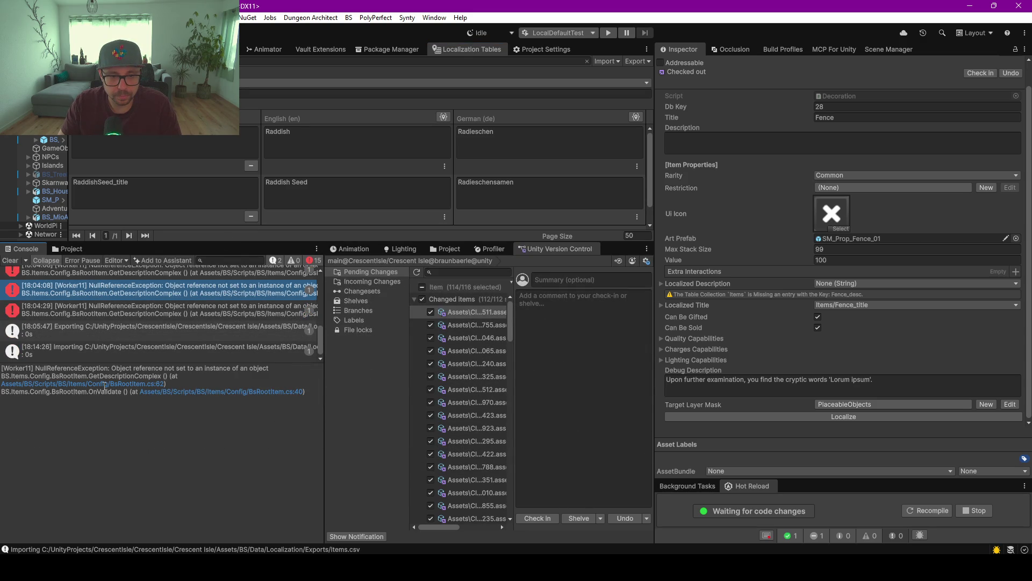
triple_click(132, 385)
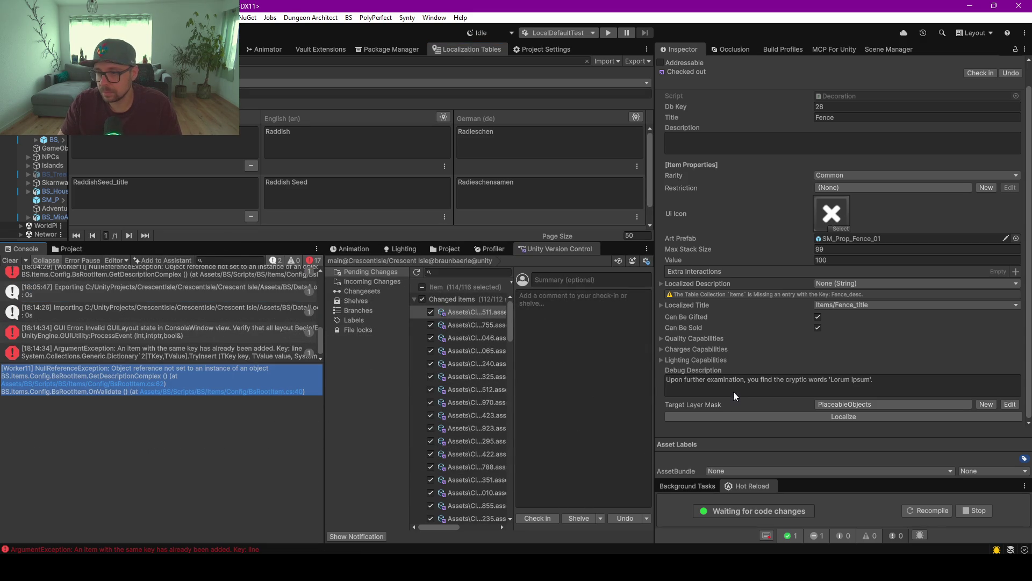
click(152, 415)
click(9, 260)
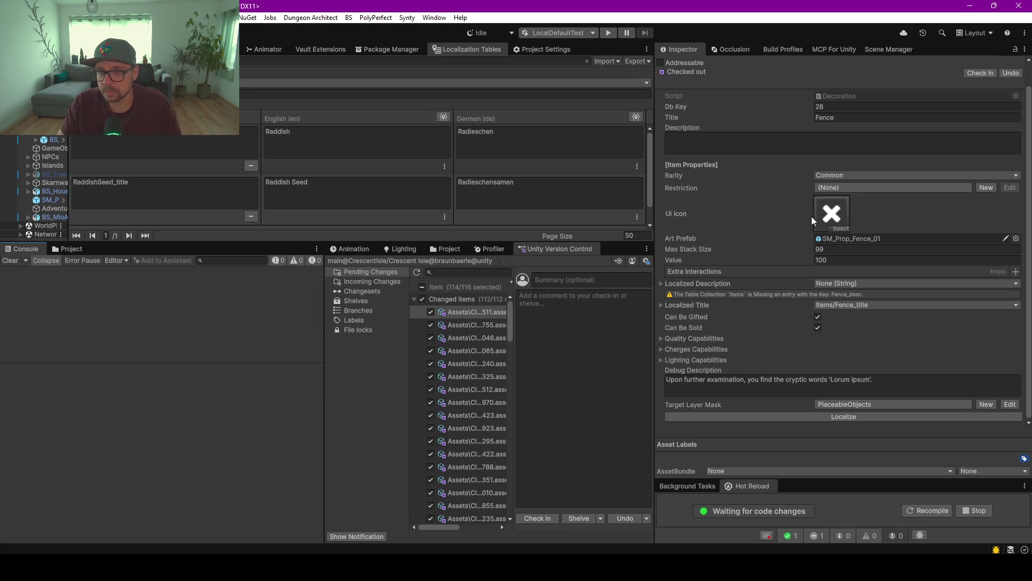
Scroll up the Fence item's Inspector and bring up the Vault Extensions window.
click(701, 296)
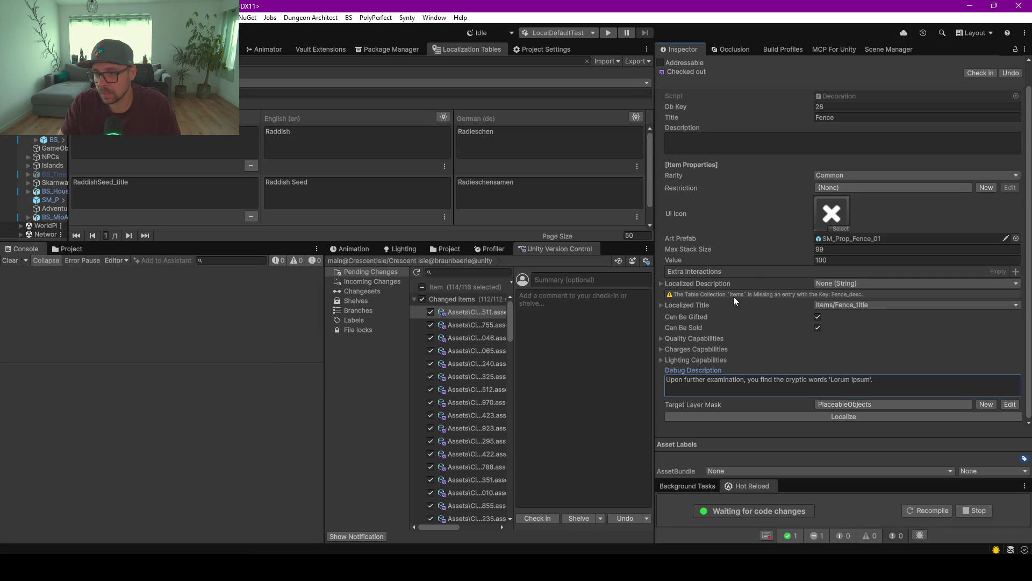
scroll(751, 304, up, 2)
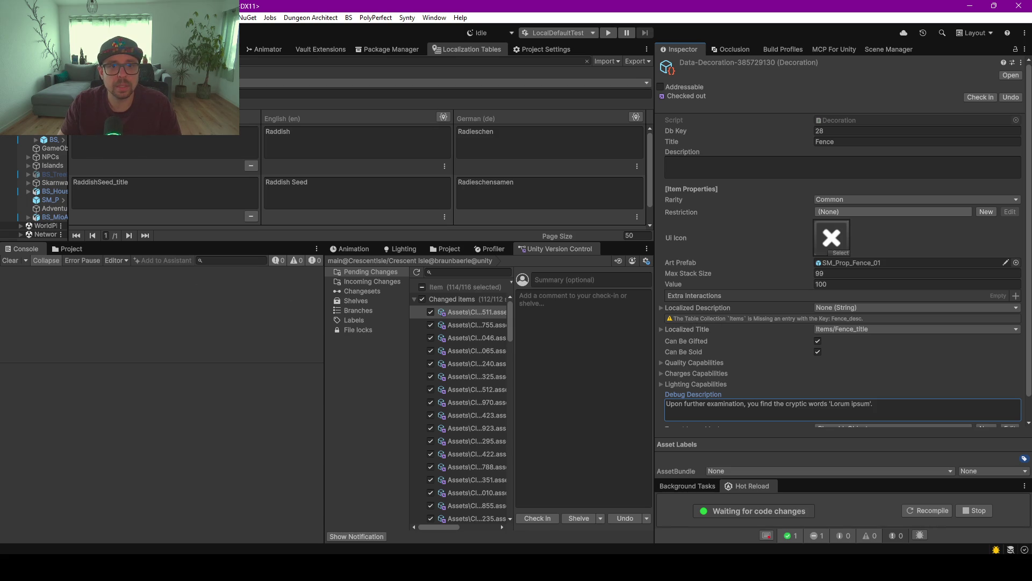
click(320, 49)
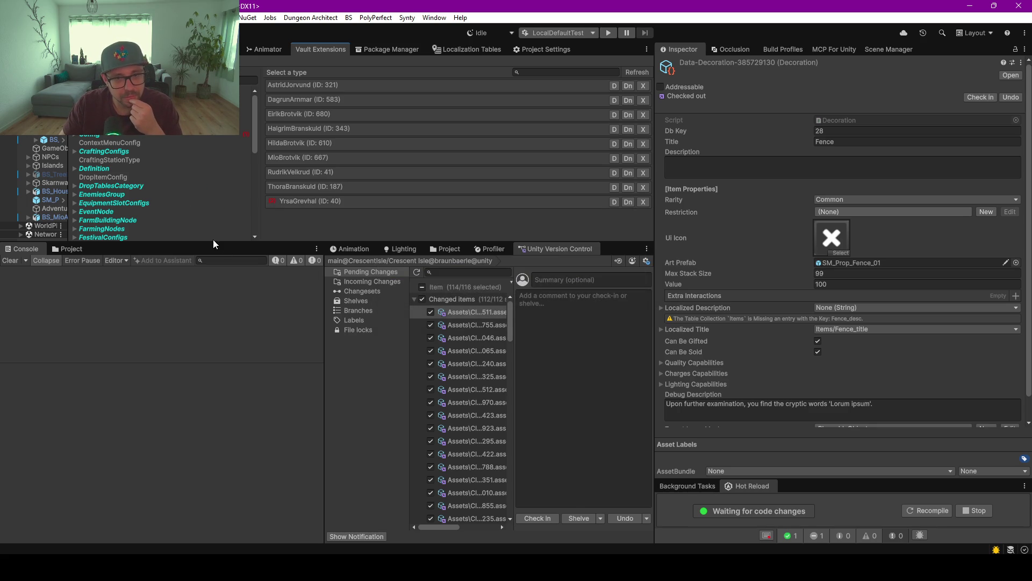
Browse the RootItem and BsRootItemGeneric types and inspect the GeneicChair asset.
drag(213, 241, 213, 341)
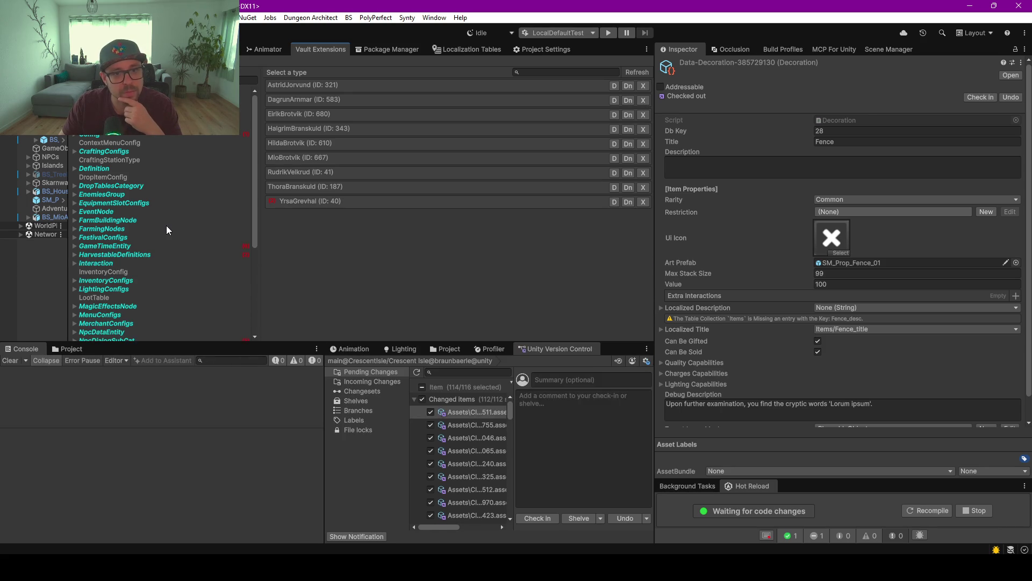
scroll(166, 229, down, 5)
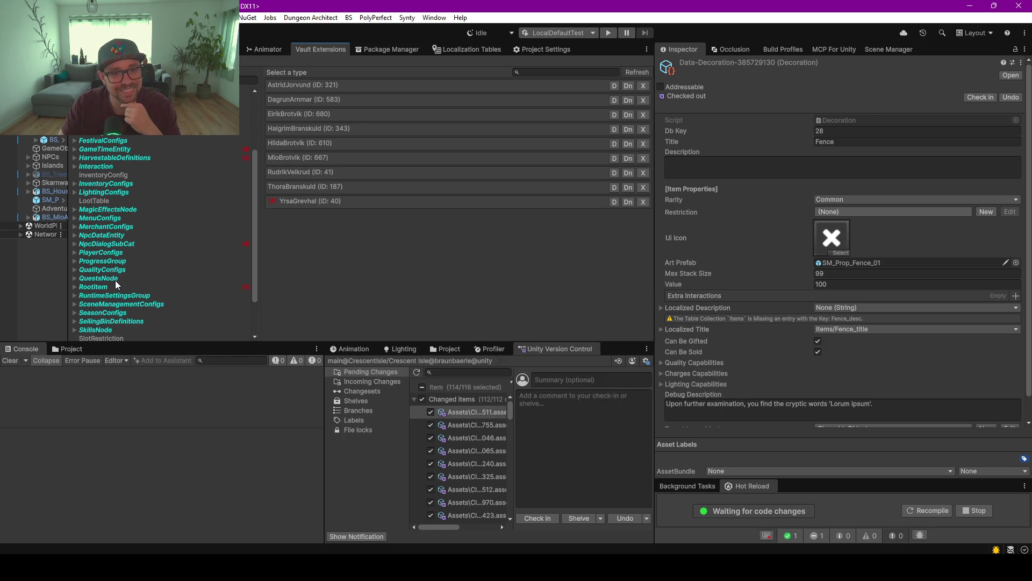
click(89, 289)
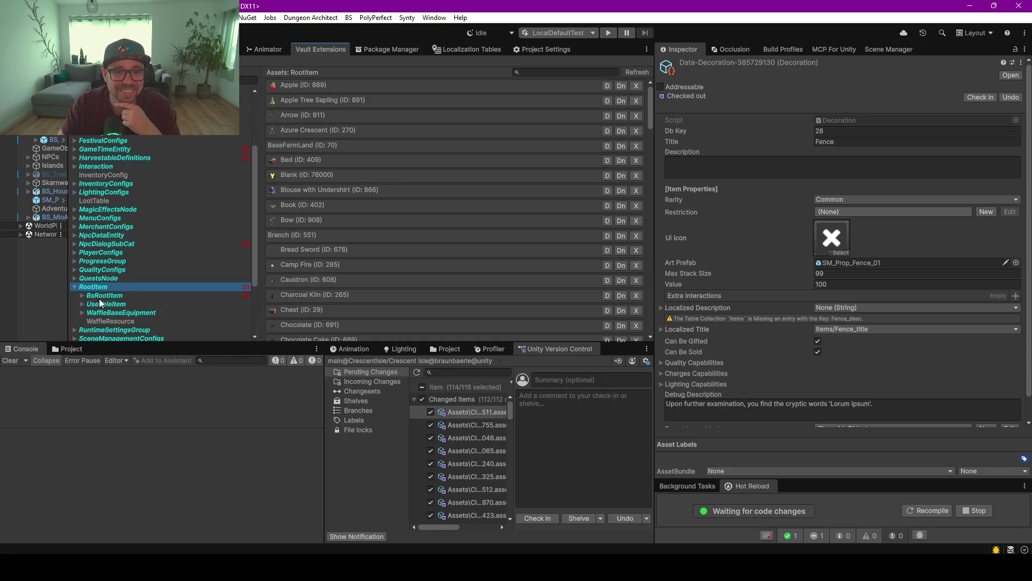
click(83, 295)
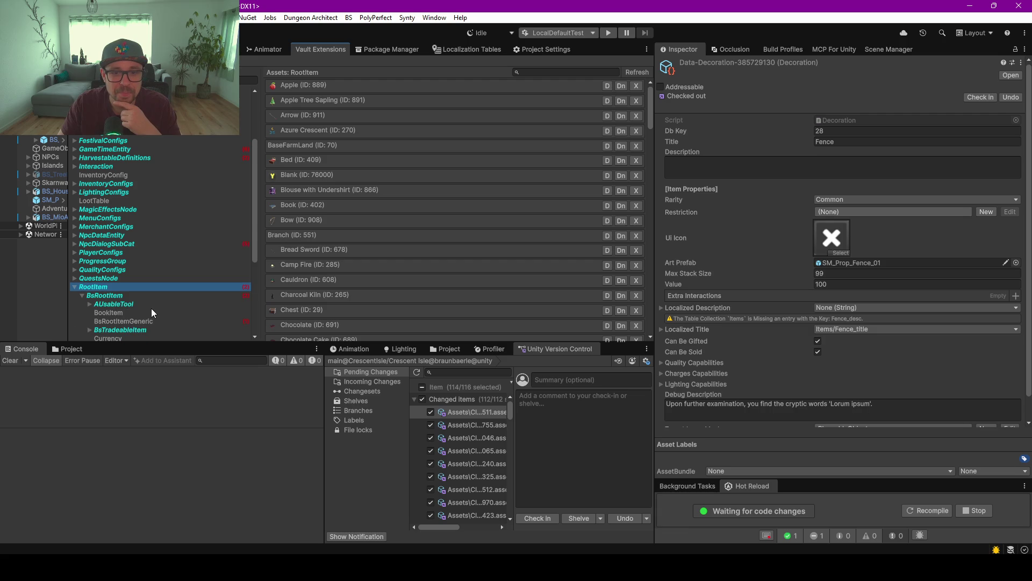
click(125, 321)
click(327, 84)
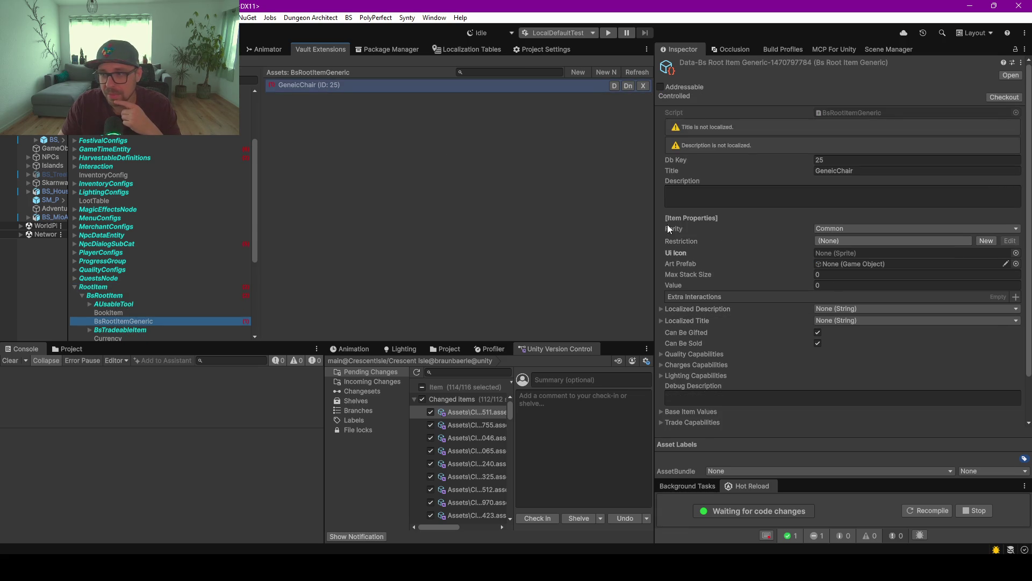
scroll(802, 217, down, 3)
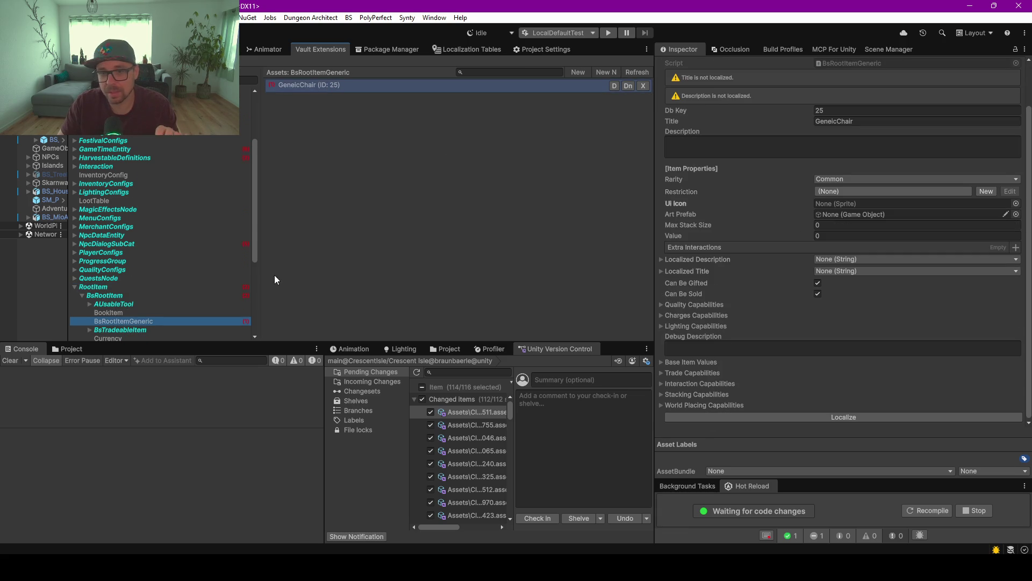
scroll(165, 300, down, 3)
Inspect TestHat under EquipmentItem, then select it again from the full BsRootItem list.
click(148, 315)
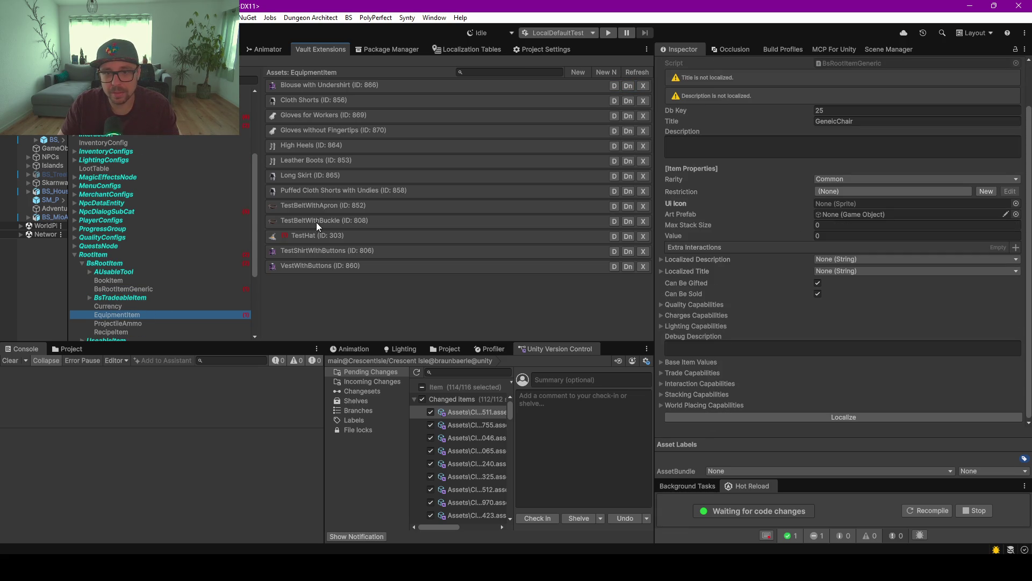
click(315, 237)
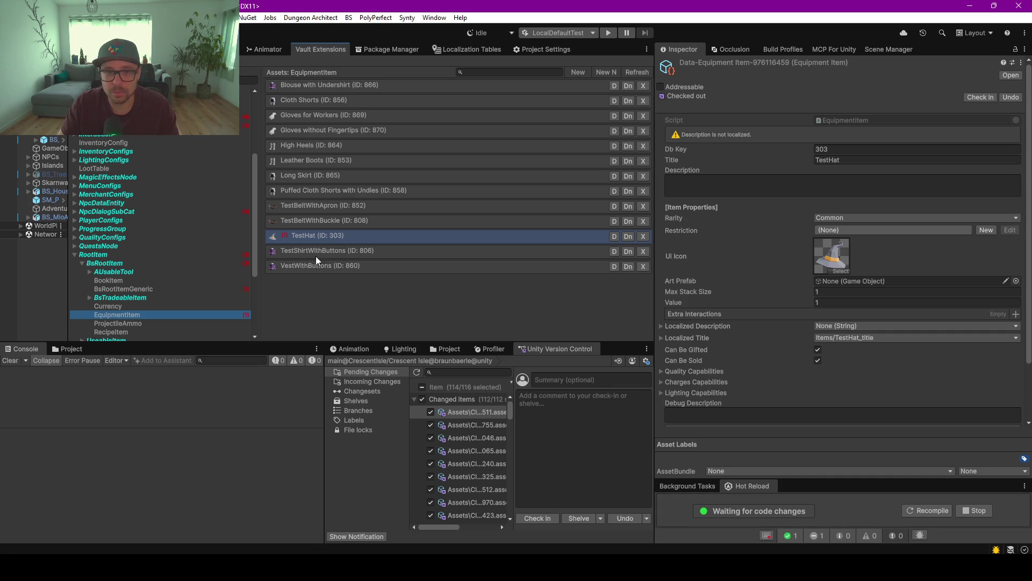
click(167, 296)
click(165, 289)
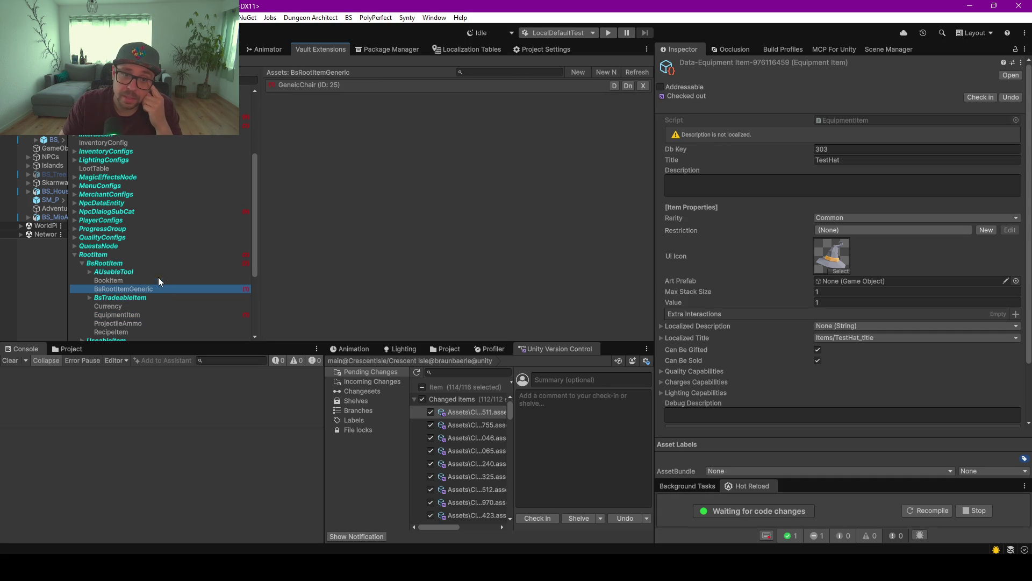
click(120, 265)
scroll(373, 154, down, 20)
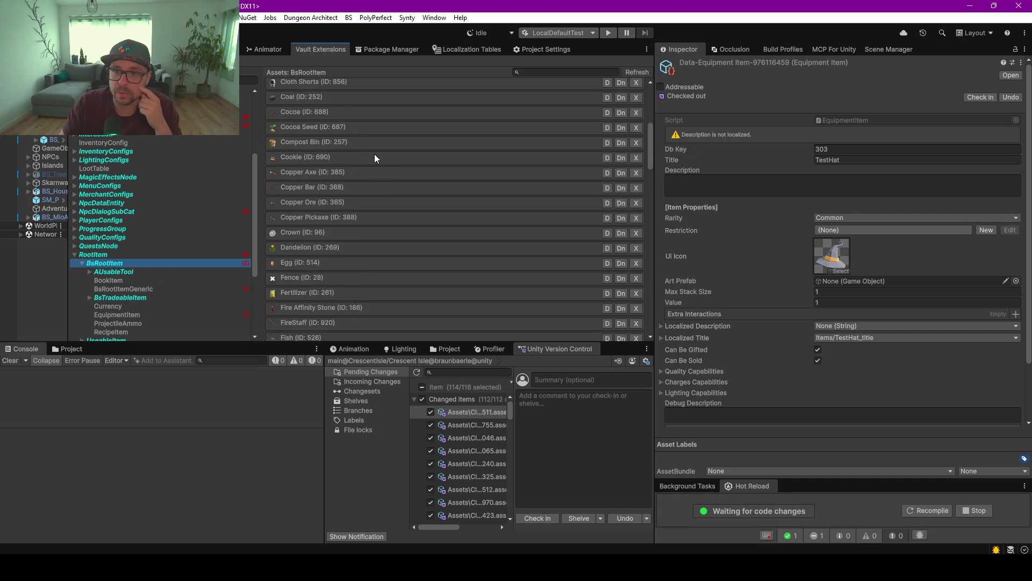
scroll(374, 156, down, 5)
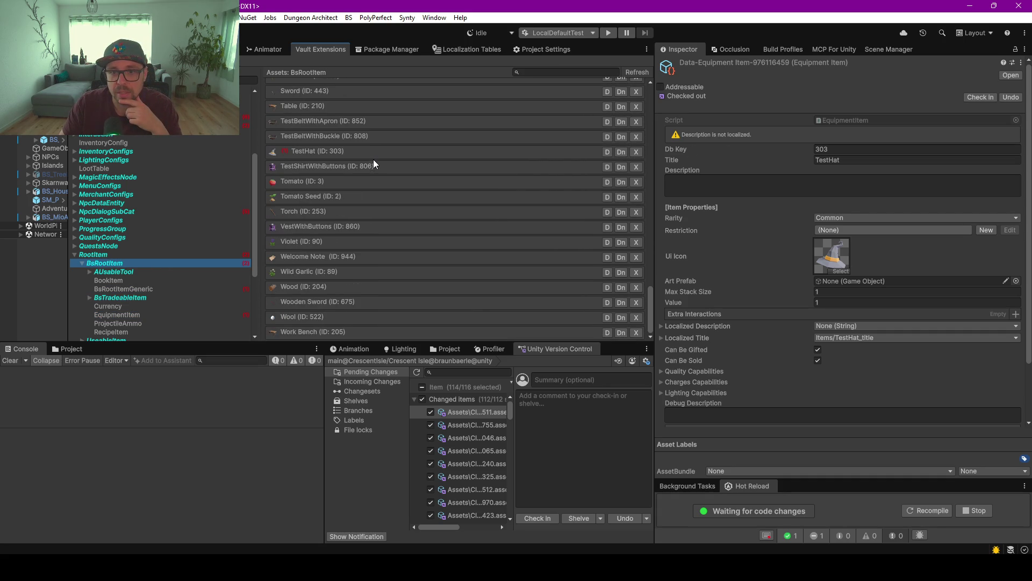
click(321, 150)
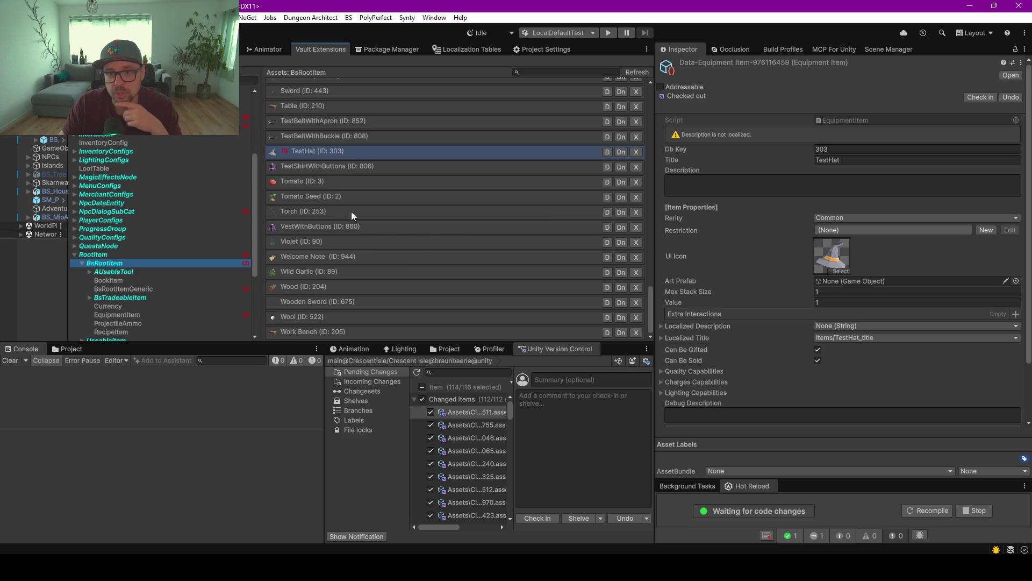
Check TestHat's Debug Description and Localized Description settings in the Inspector, then return to Rider.
click(781, 414)
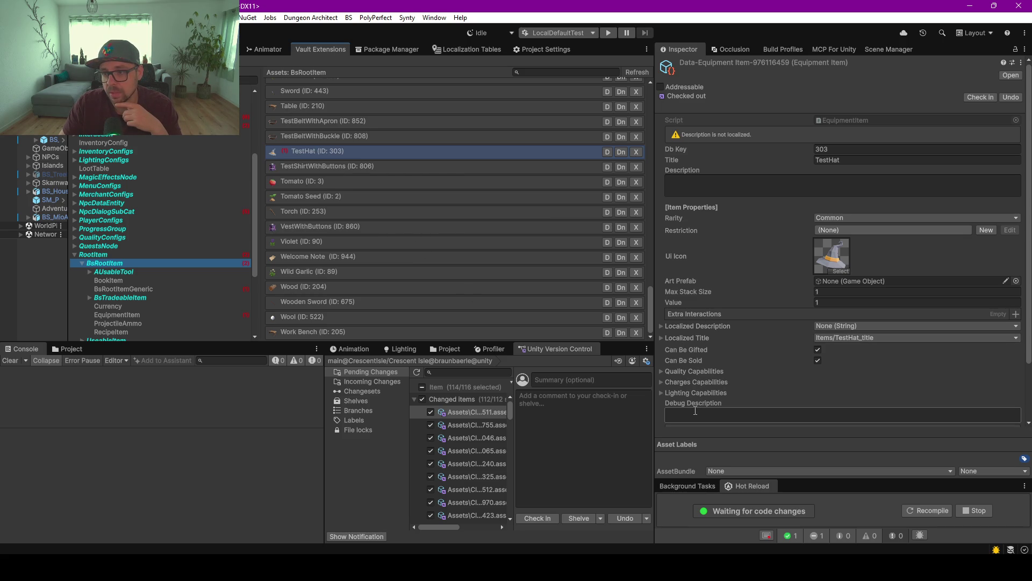
scroll(781, 353, down, 3)
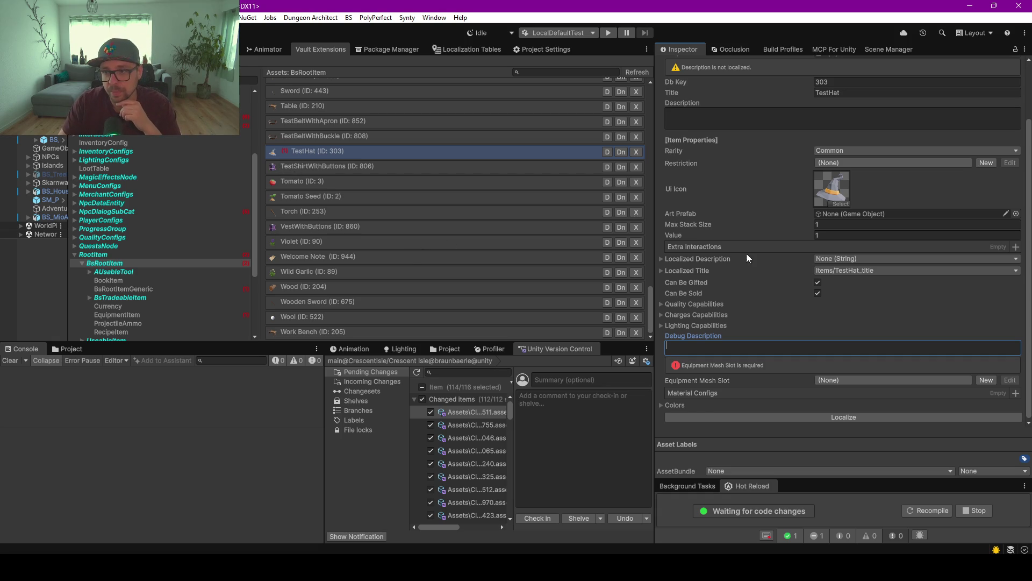
click(665, 256)
click(661, 256)
scroll(751, 233, up, 3)
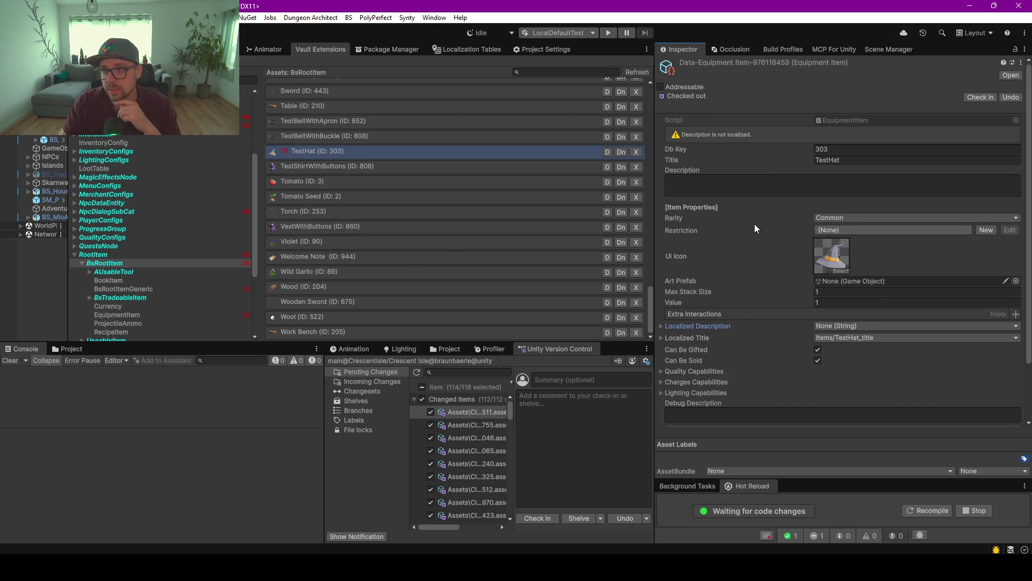
key(alt+Tab)
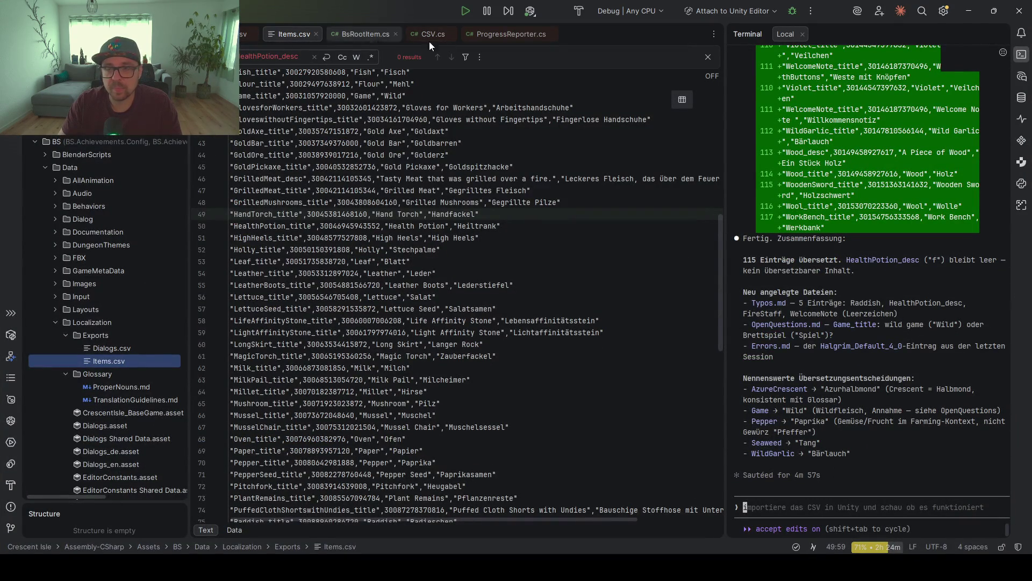
click(969, 11)
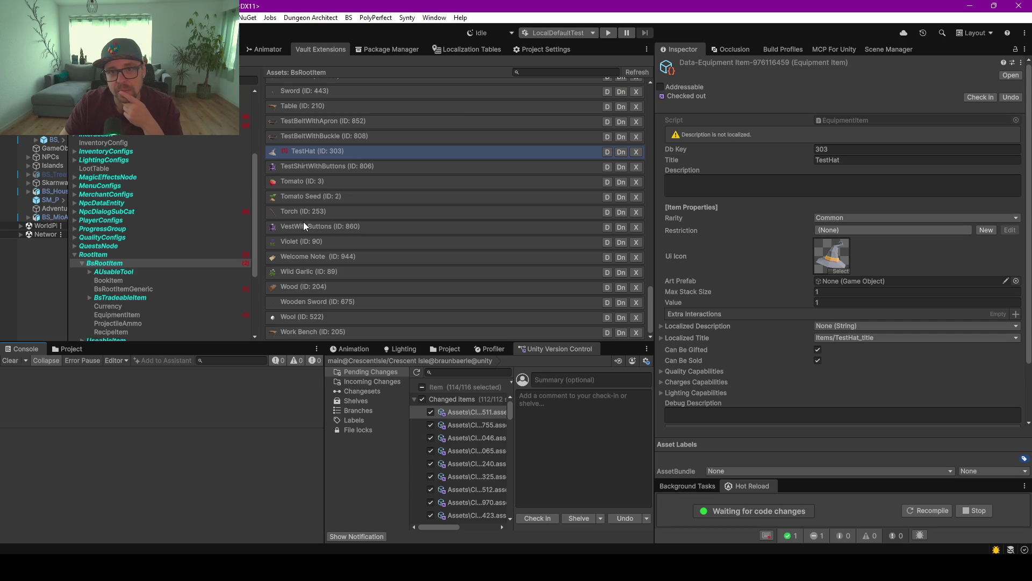
Show TestShirtWithButtons' Localized Title with German 'Testhemd mit Knöpfen', then enter Play mode.
click(320, 167)
scroll(711, 247, down, 3)
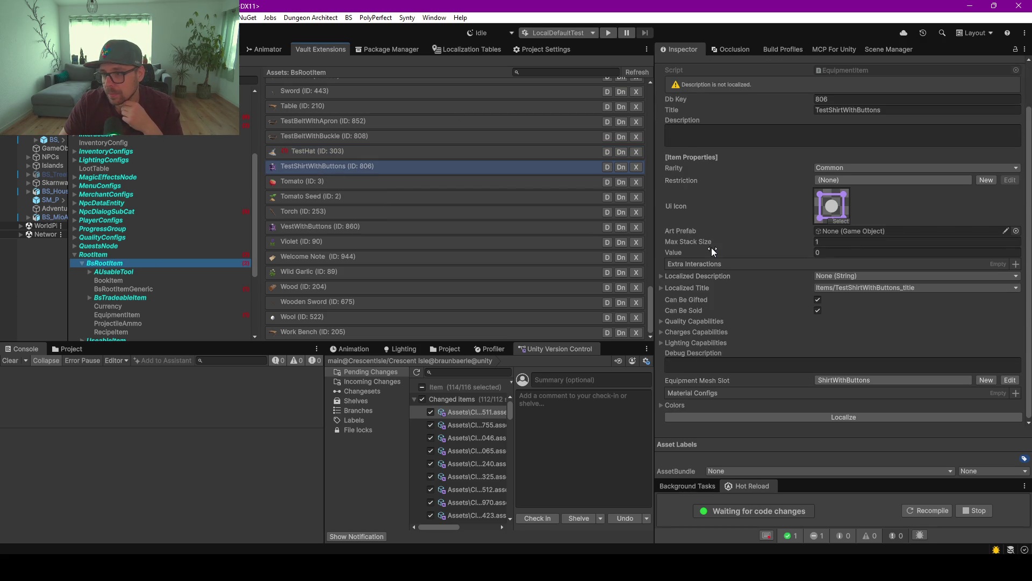
scroll(711, 247, up, 3)
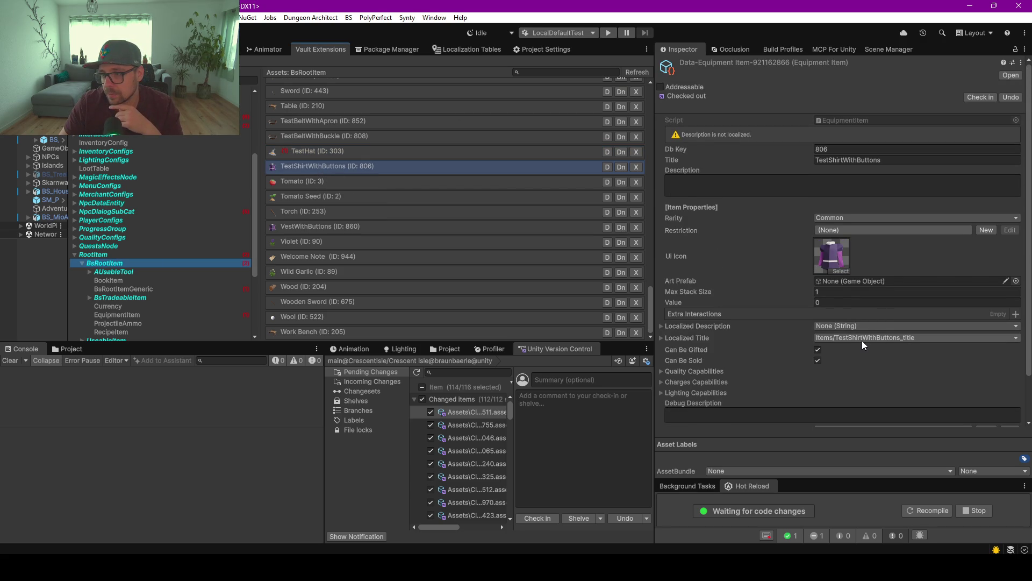
click(681, 339)
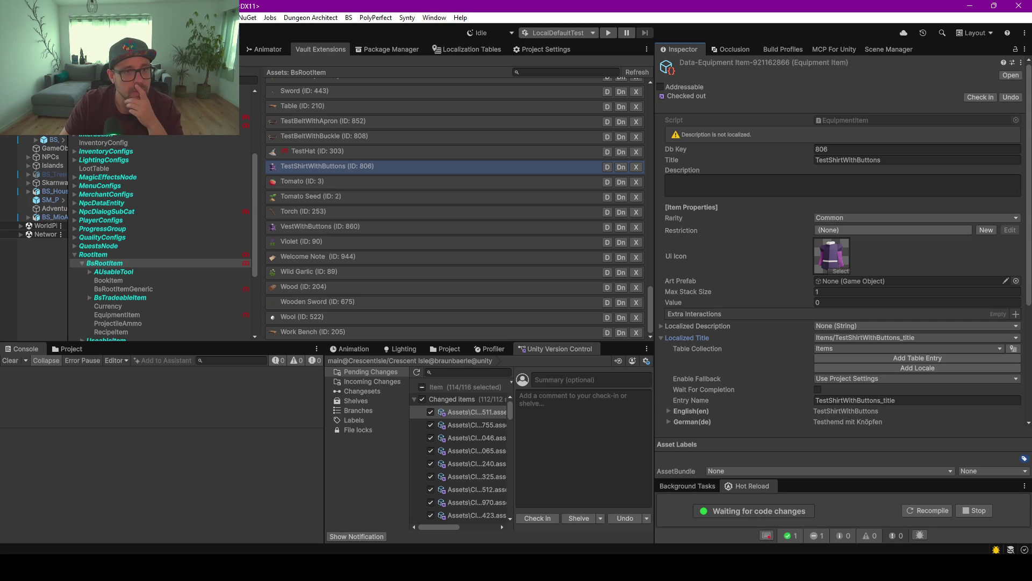
click(608, 32)
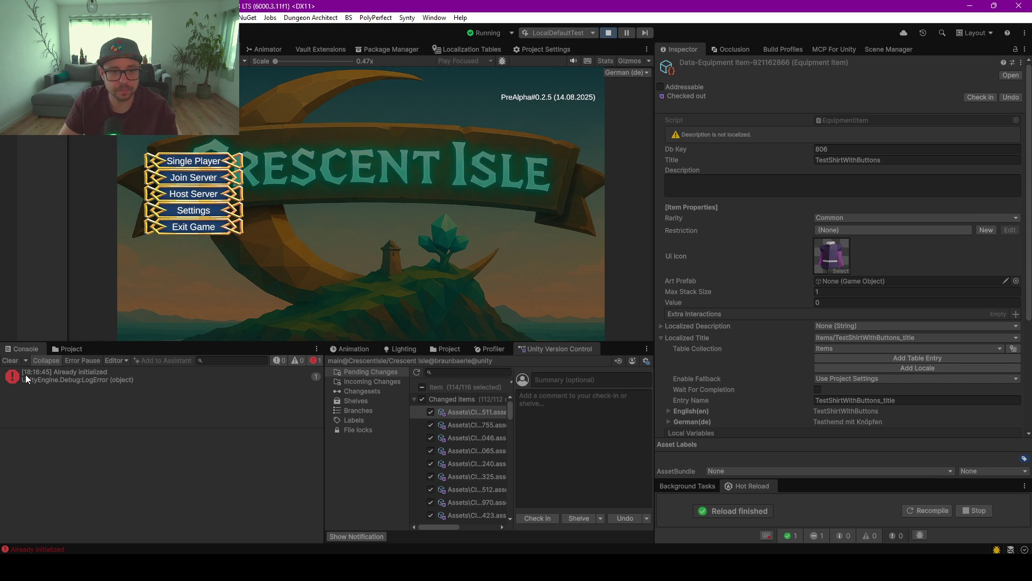
Load an existing single-player save and start the game with the chosen character.
click(192, 162)
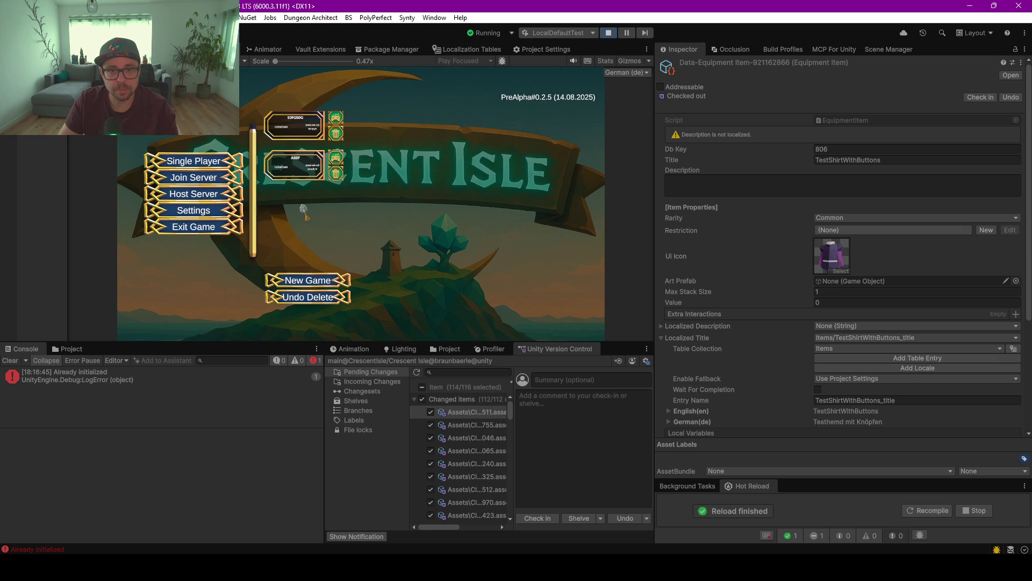
click(341, 117)
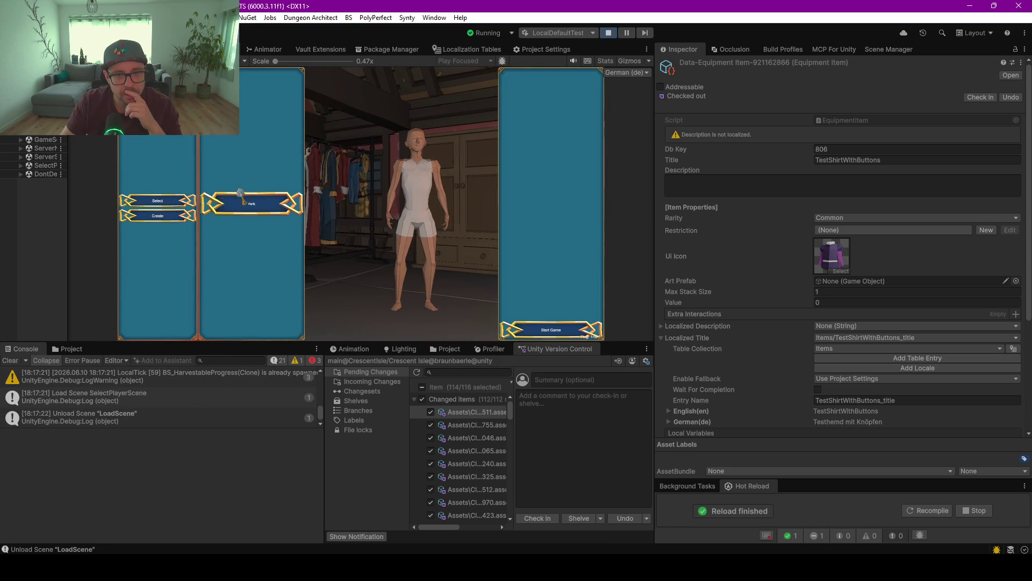
click(554, 331)
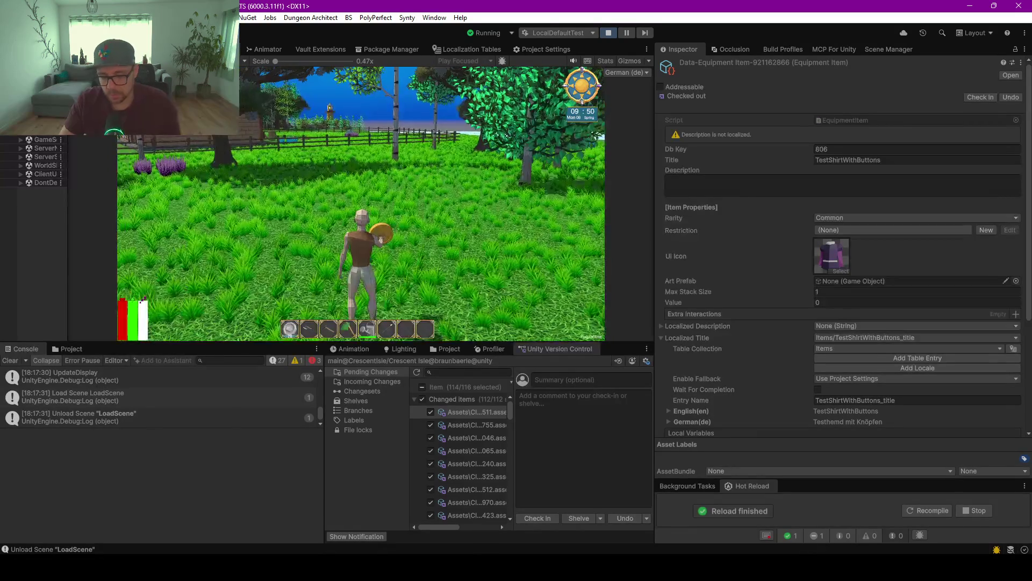
Open the inventory fullscreen and switch the game language to English, then back to German.
key(i)
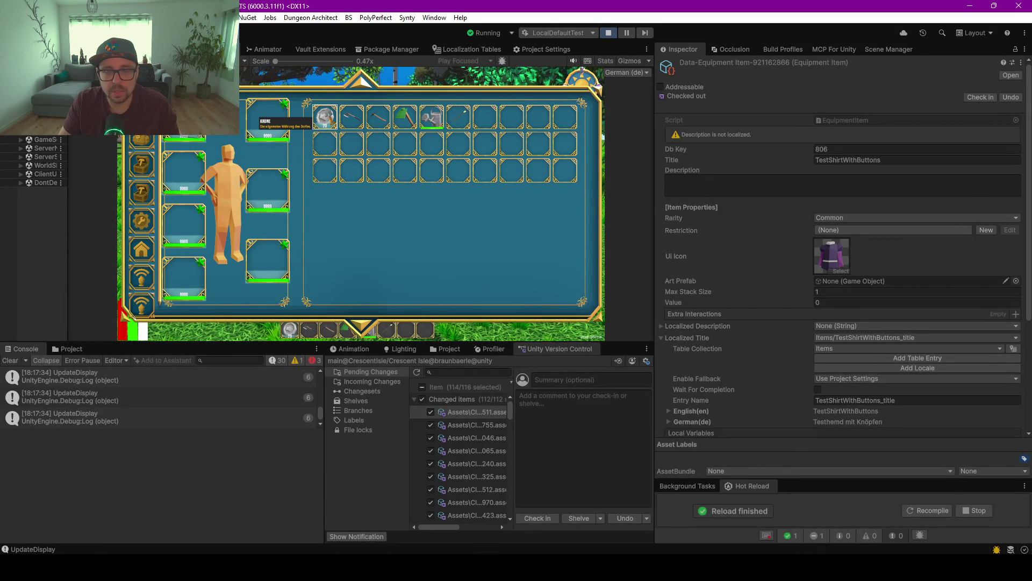
key(shift+space)
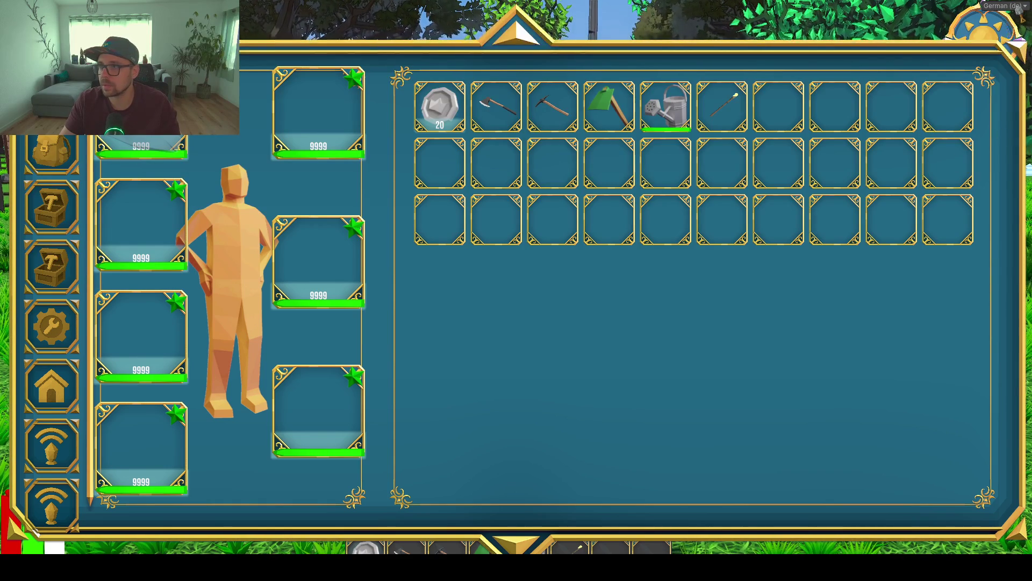
click(973, 19)
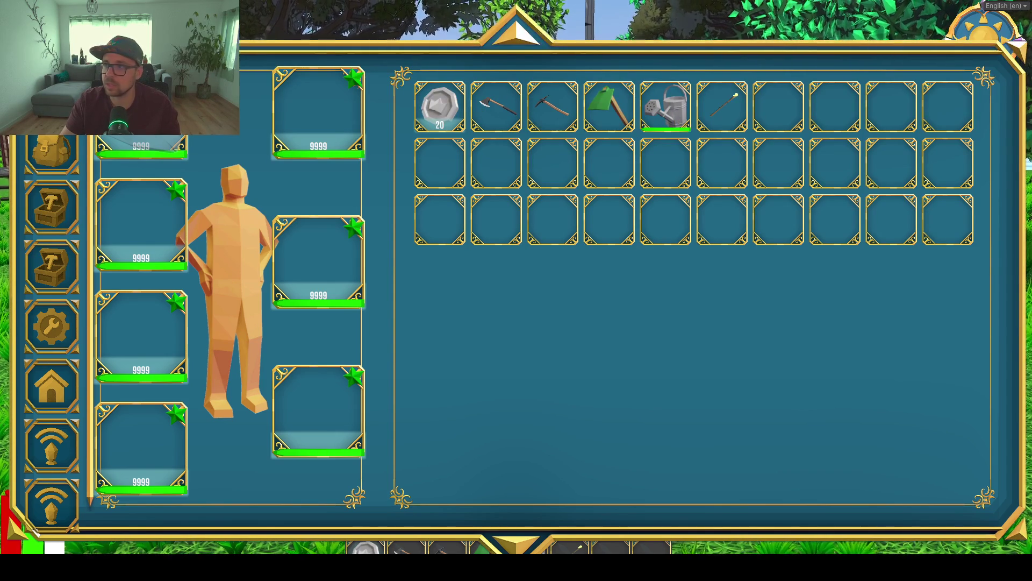
click(982, 30)
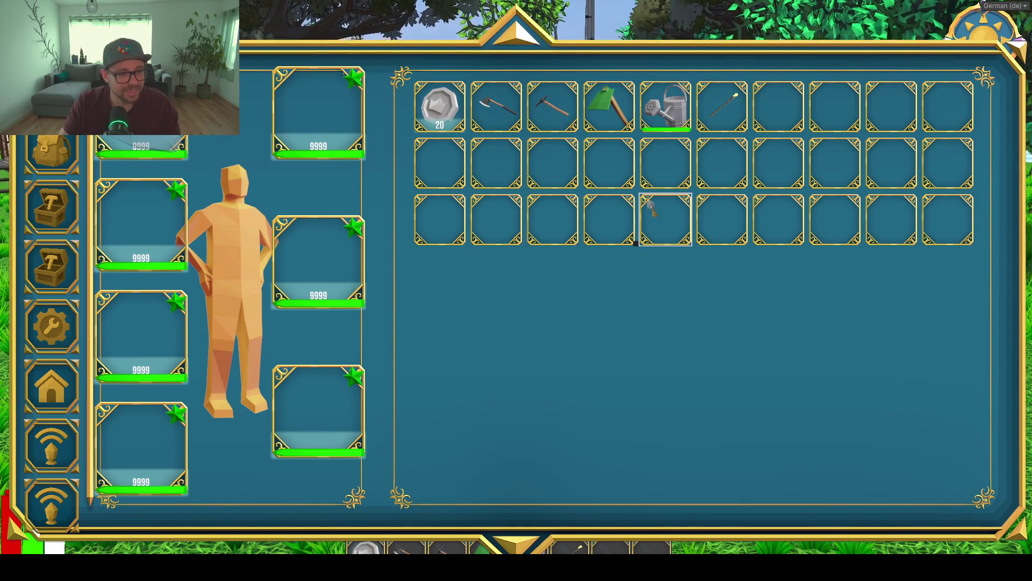
Walk the character along the village walls, open the pause menu and restore the editor layout.
key(i)
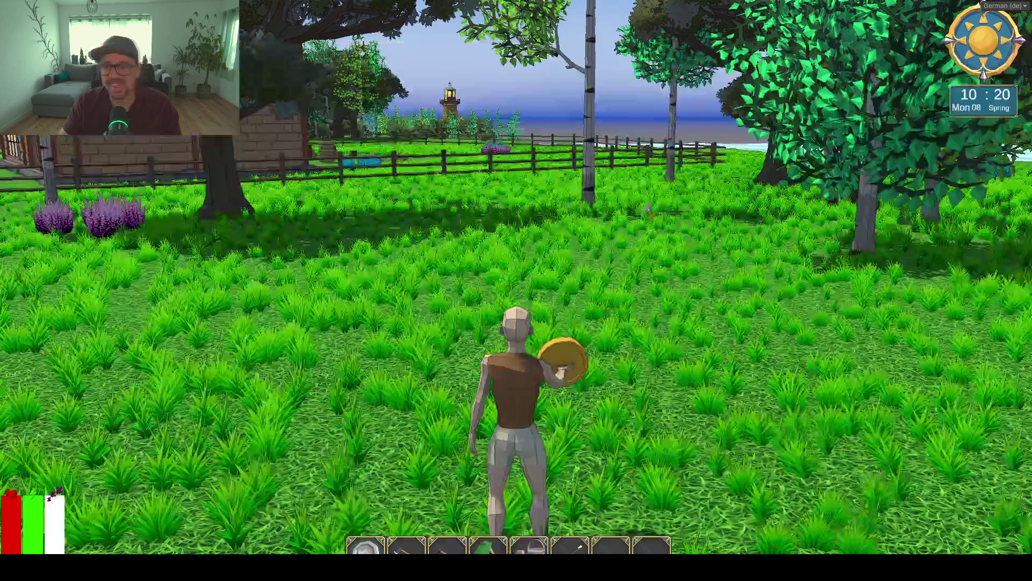
key(w)
key(d)
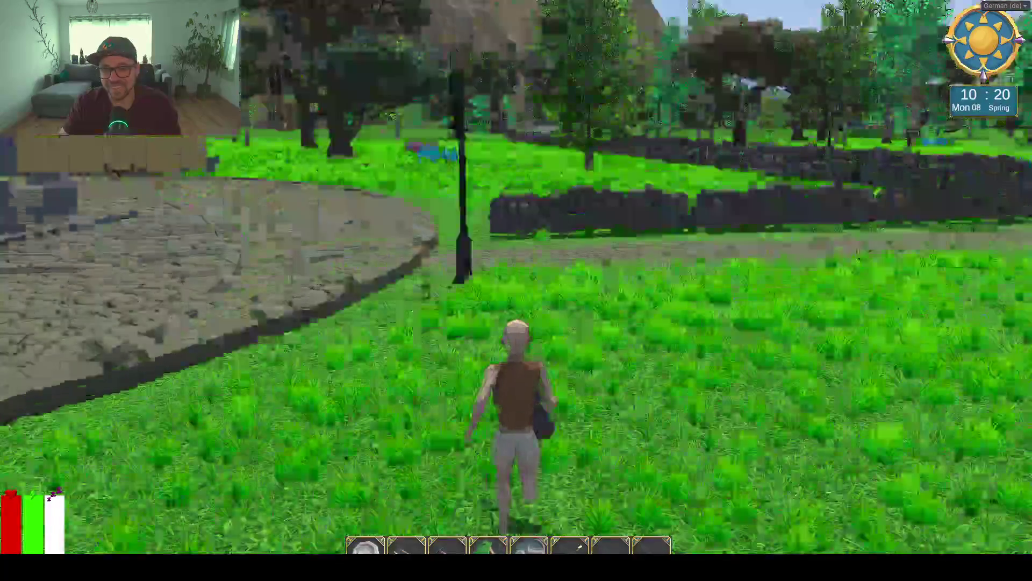
key(a)
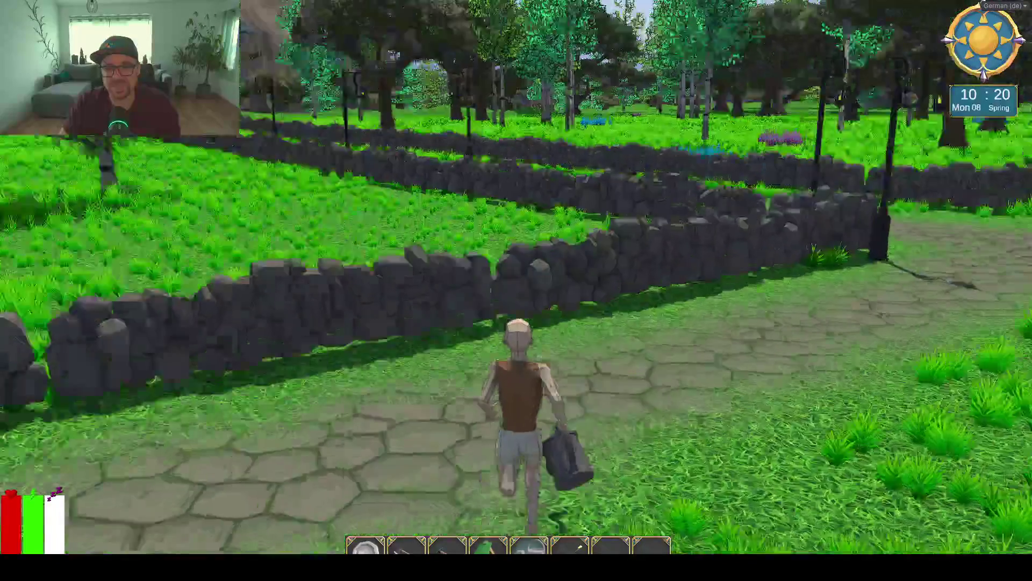
key(a)
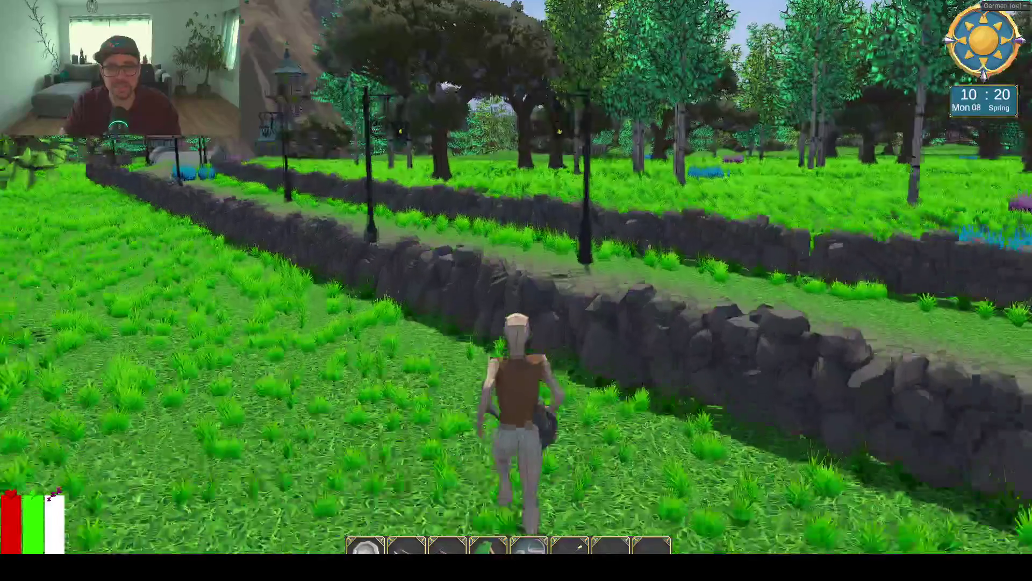
key(w)
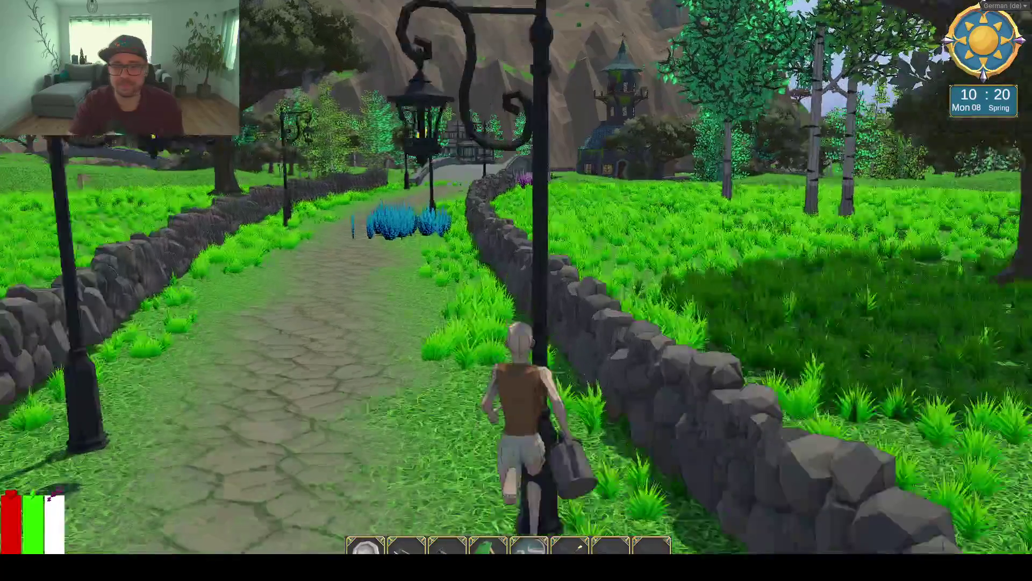
key(Escape)
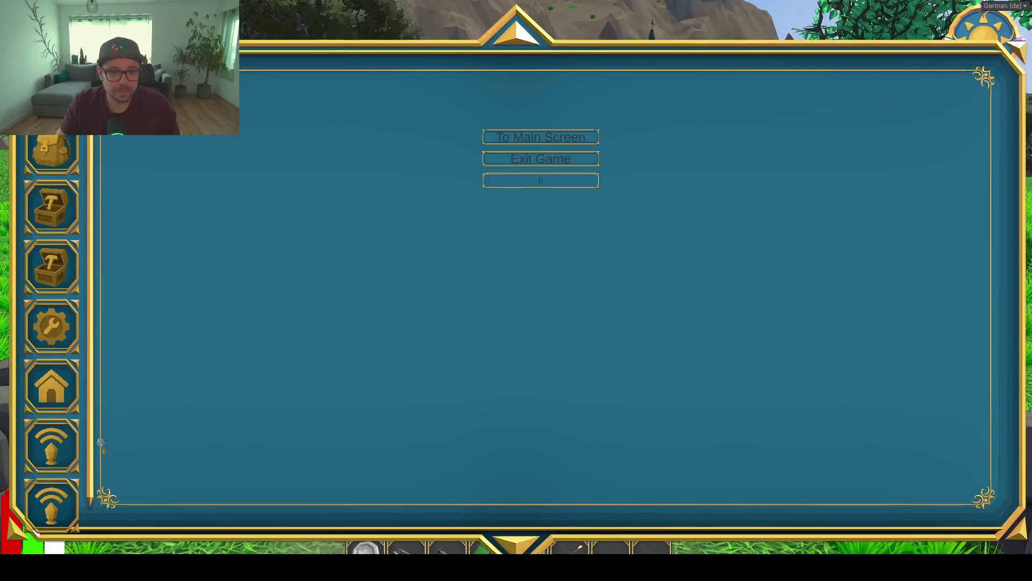
key(shift+space)
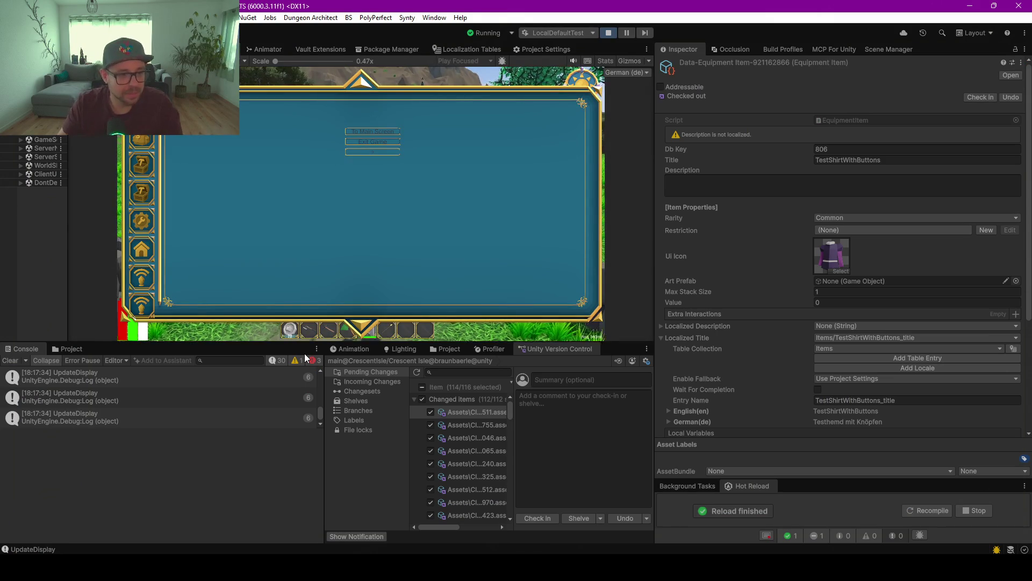
key(alt+Tab)
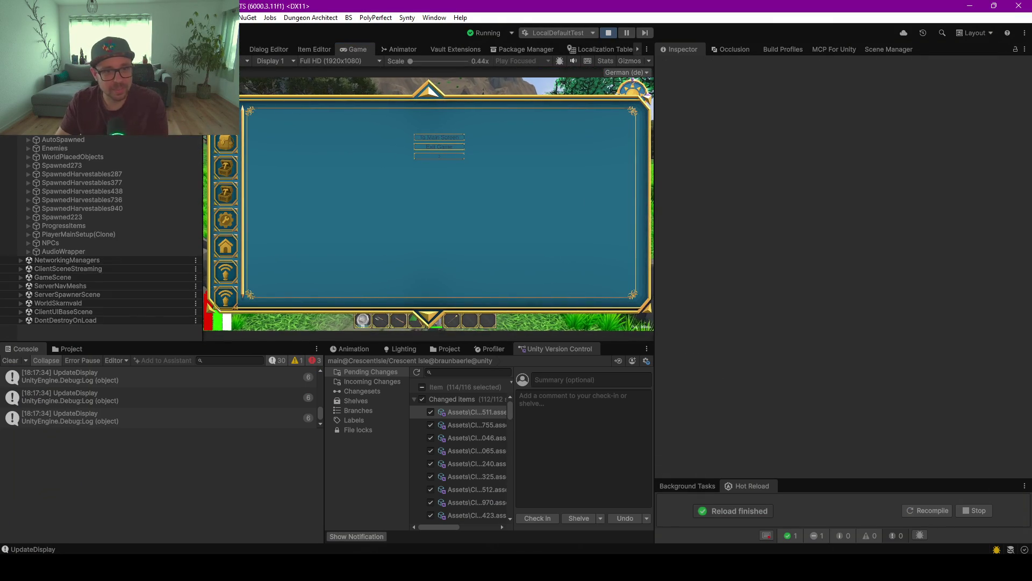
On PlayerMainSetup(Clone), add a Sword and a FireStaff to the player's inventory.
click(53, 235)
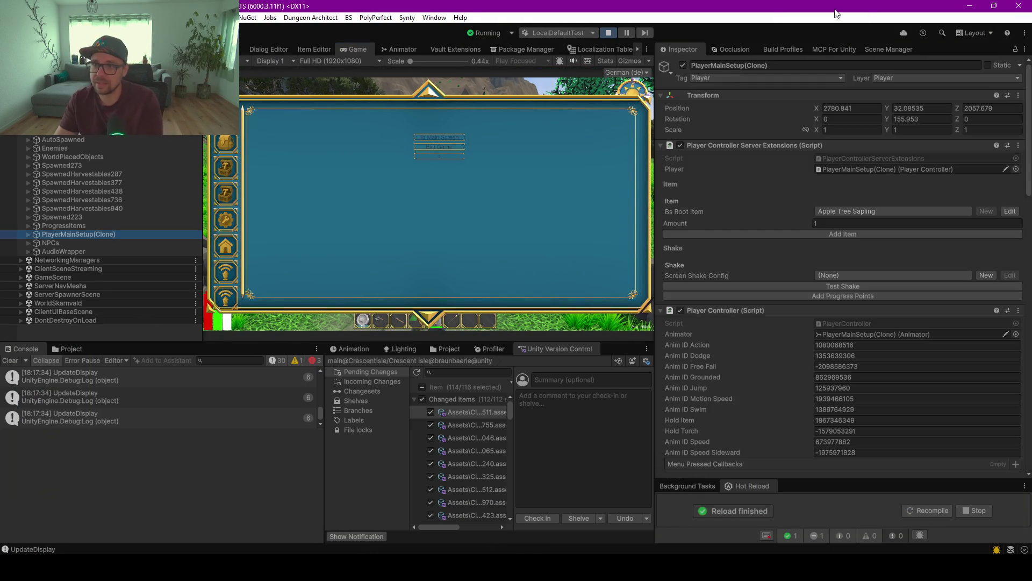
click(857, 210)
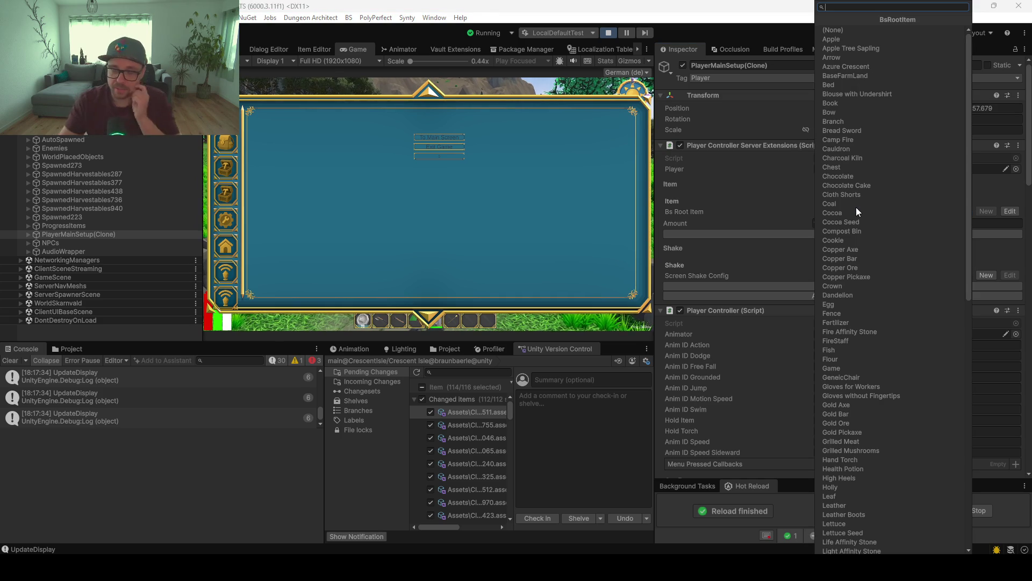
text(sword)
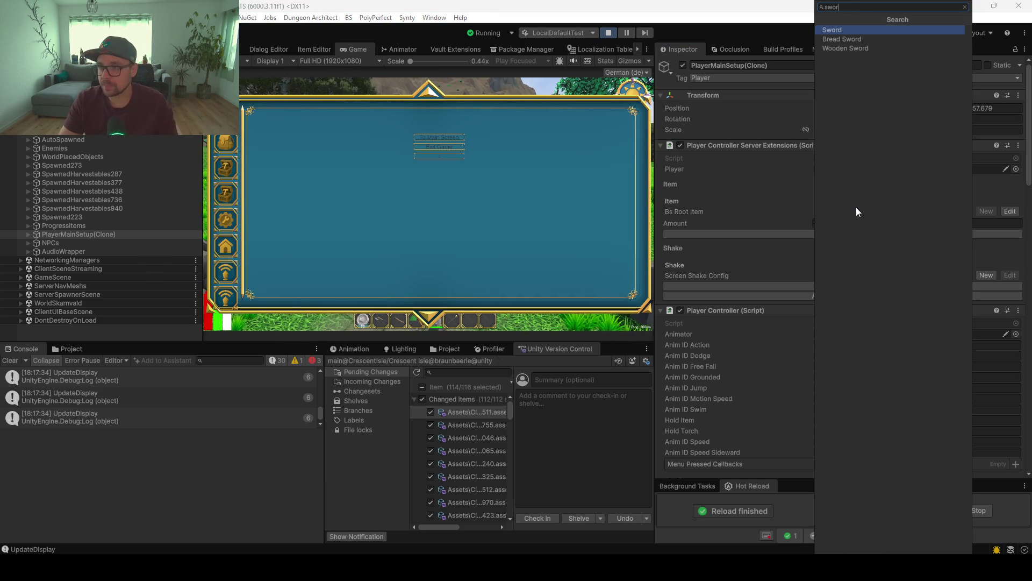
click(837, 30)
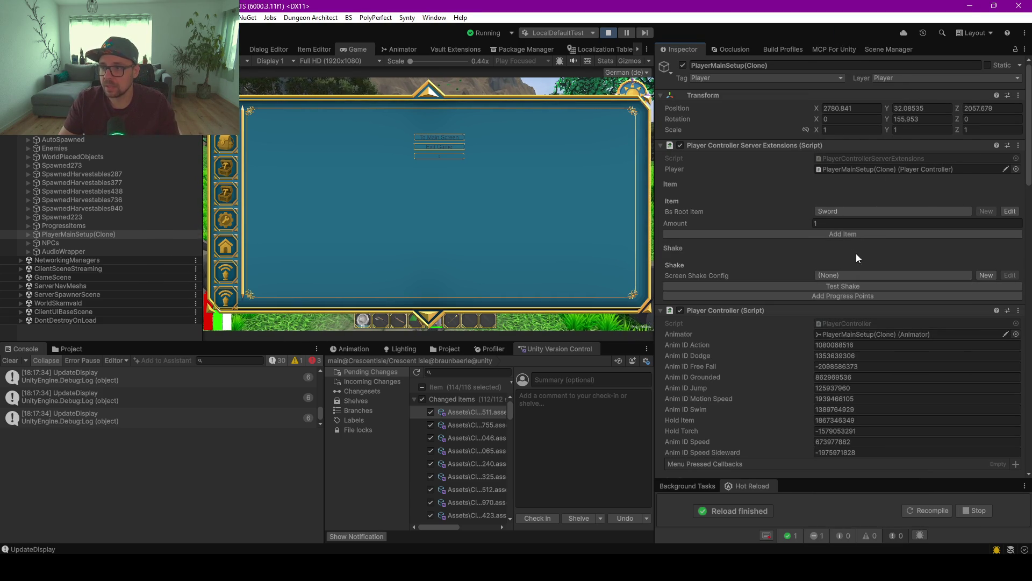
click(844, 211)
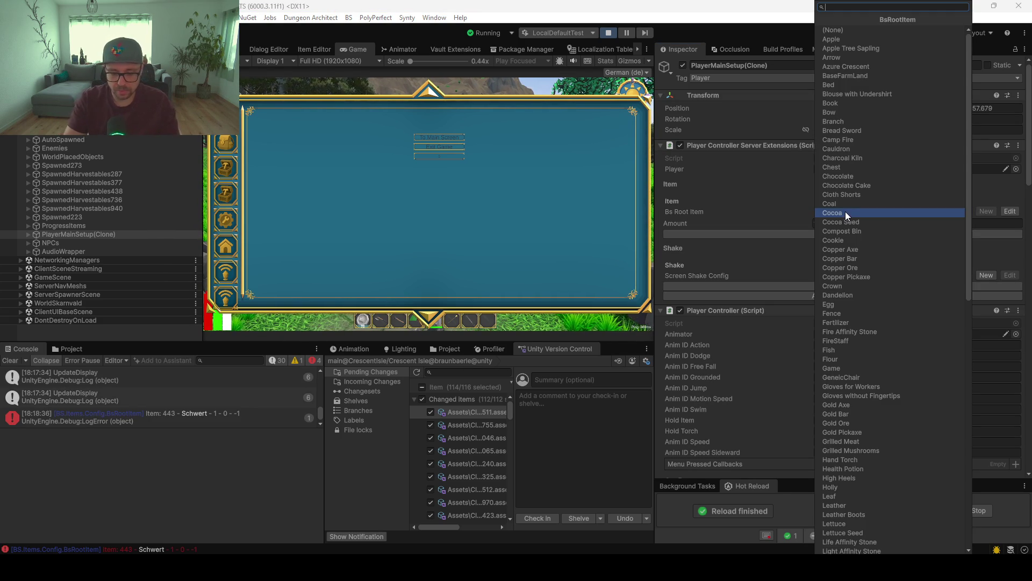
text(fire)
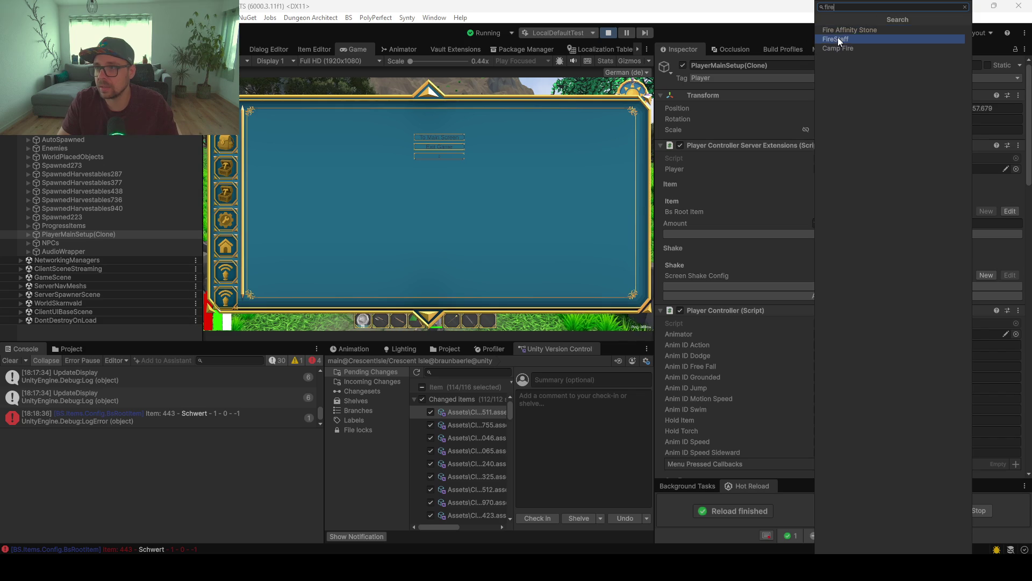
click(837, 39)
click(815, 237)
Add a Bow and 20 Arrows to the inventory, then resume play.
click(853, 212)
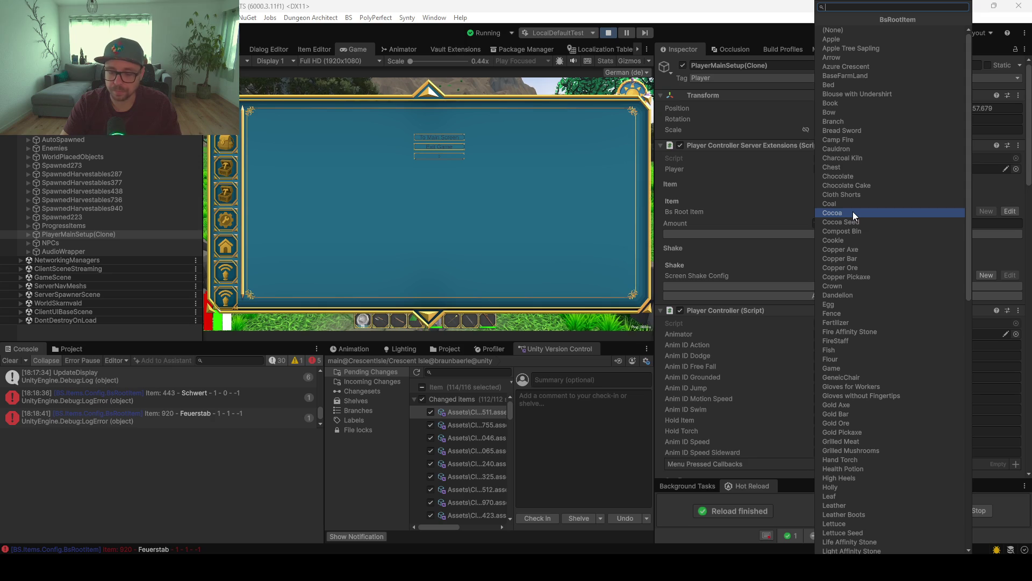
text(bi)
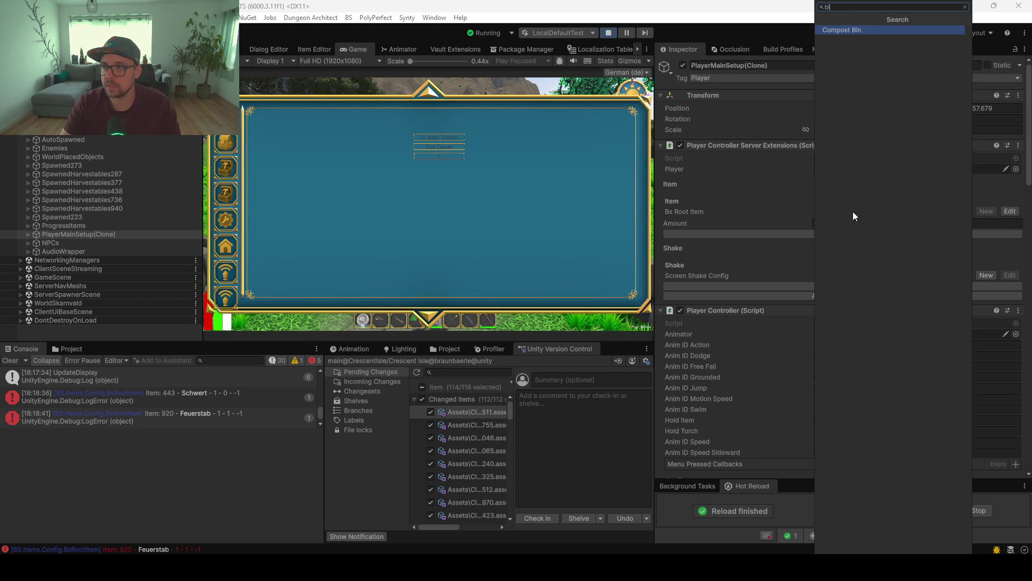
text(a)
key(Return)
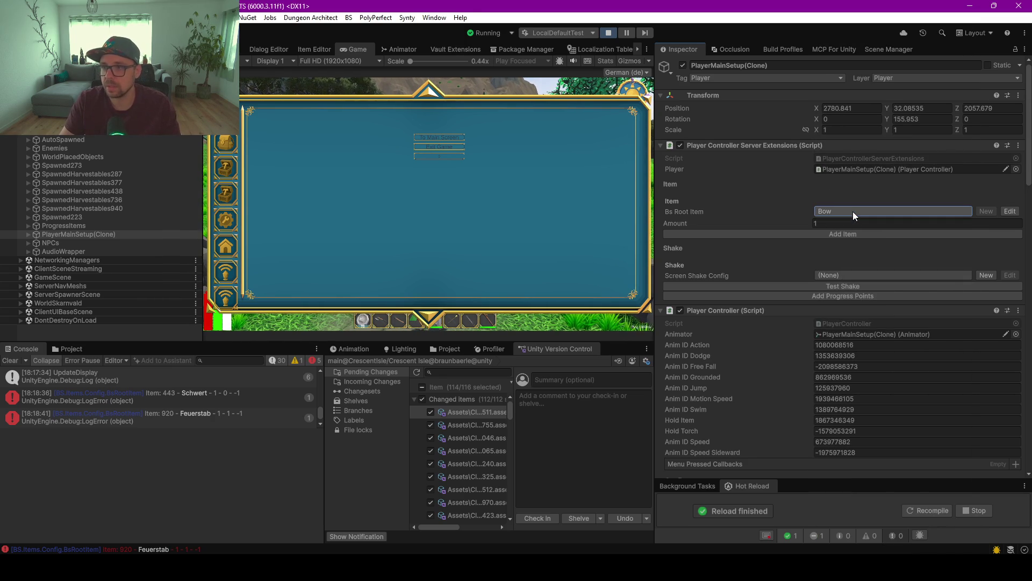
click(853, 211)
click(770, 237)
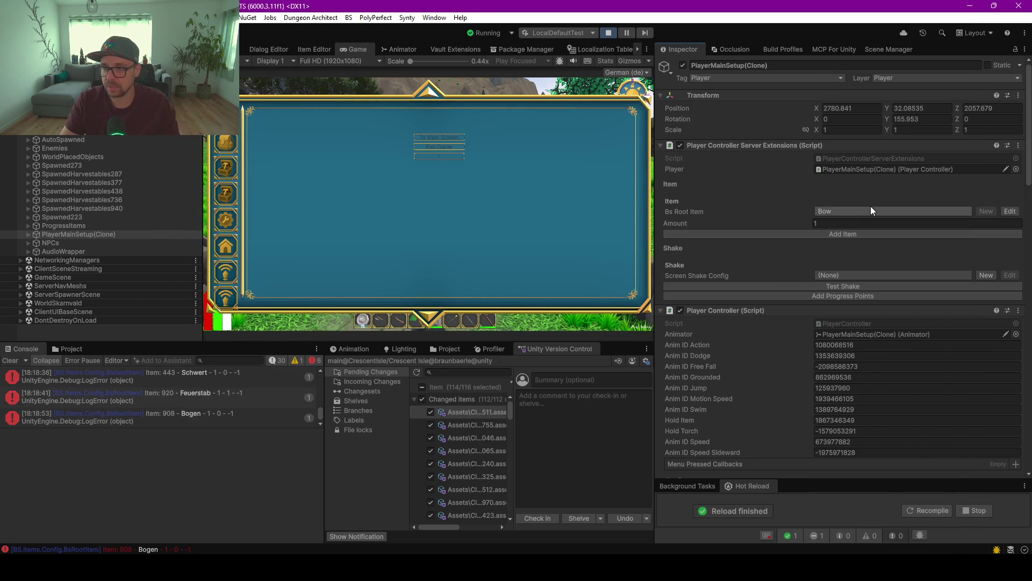
click(870, 207)
text(arrow)
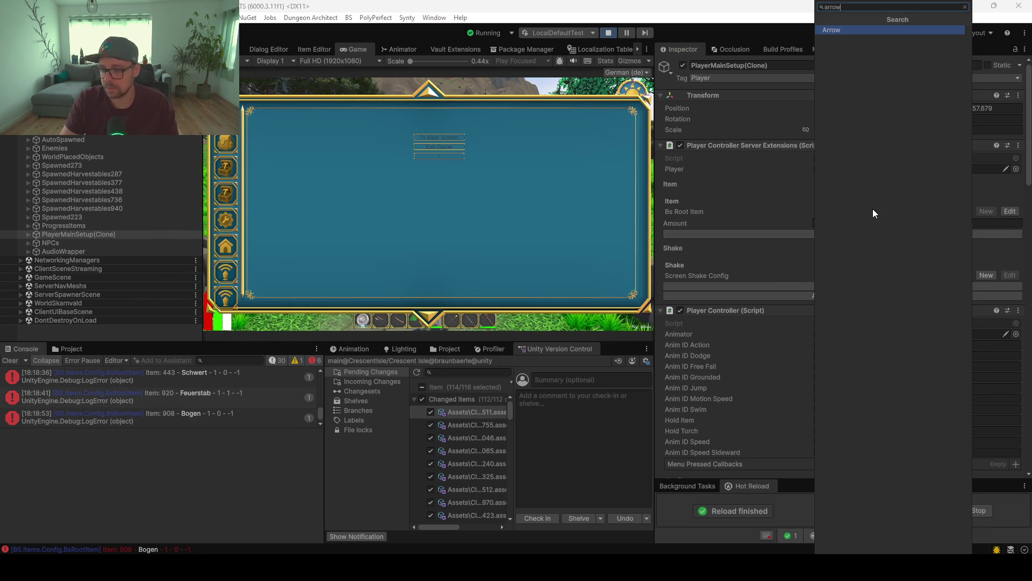
click(837, 31)
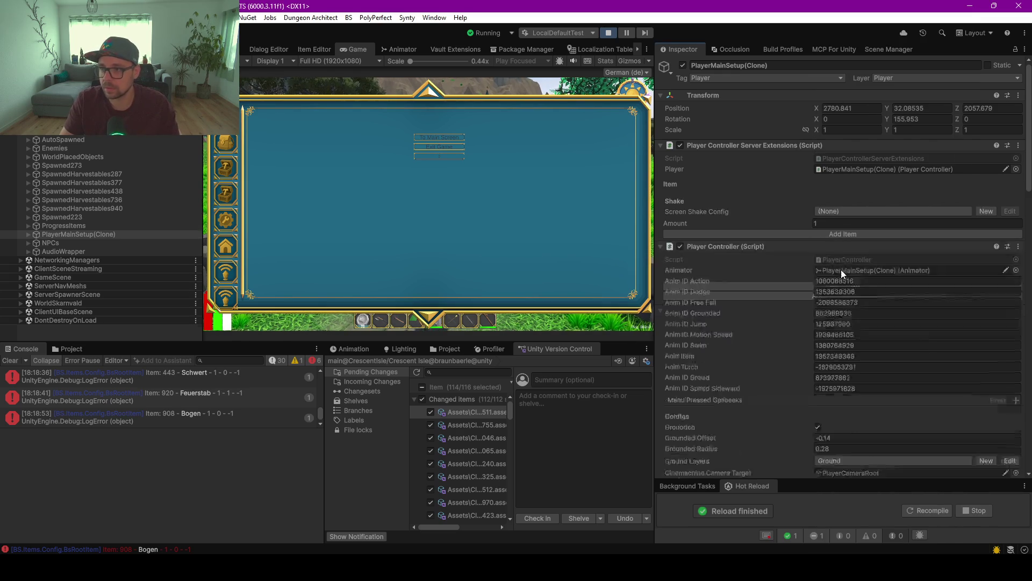
text(20)
click(834, 237)
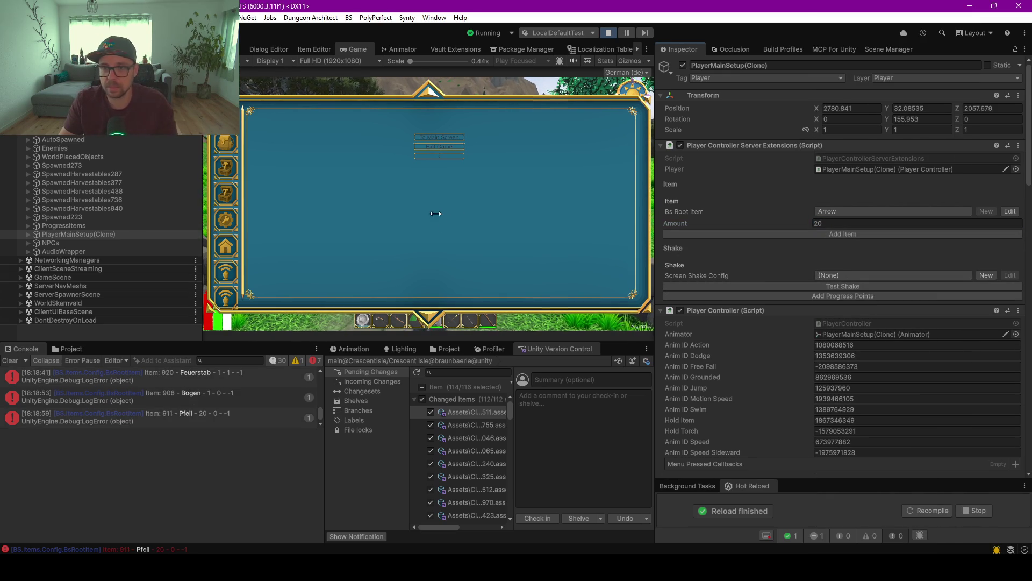
key(Escape)
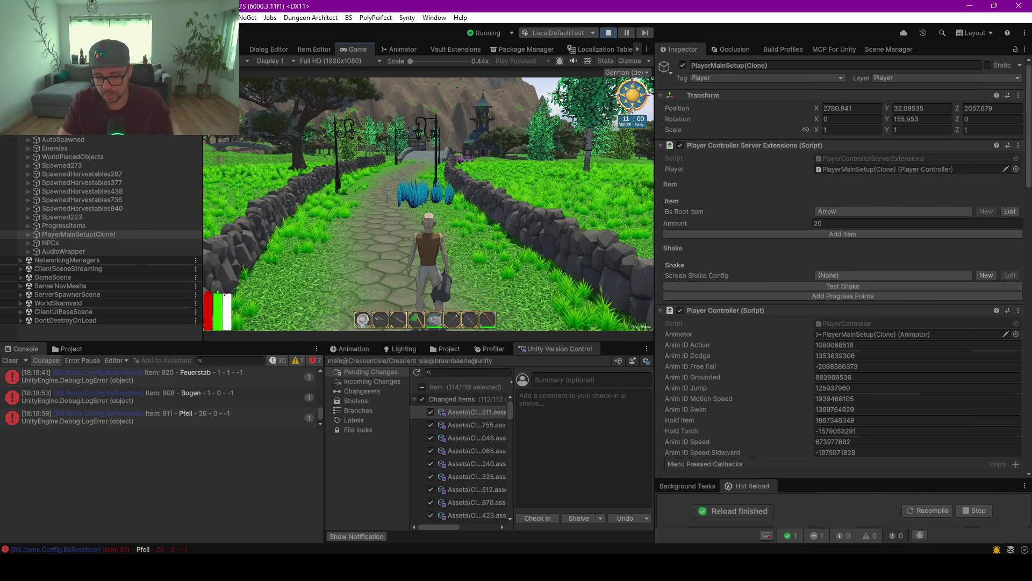
Play fullscreen and equip the 20 Arrows in the lower equipment slot.
key(F10)
key(i)
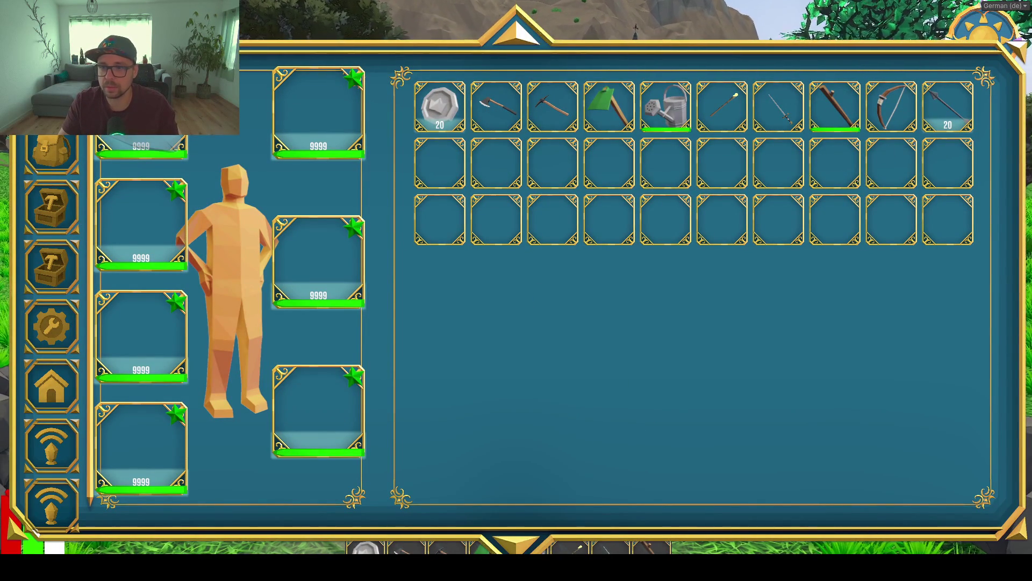
key(i)
key(w)
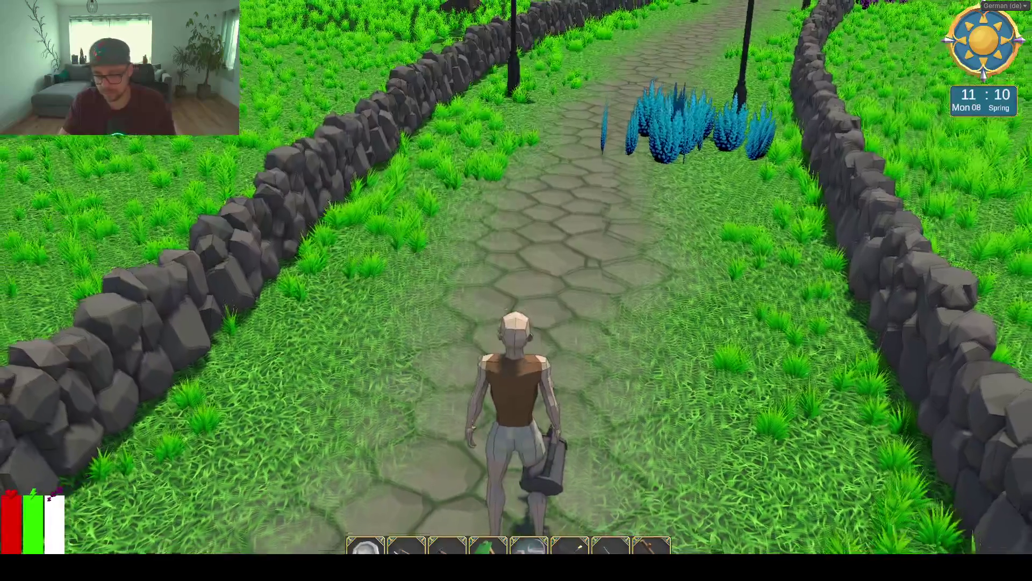
key(i)
drag(946, 121, 316, 413)
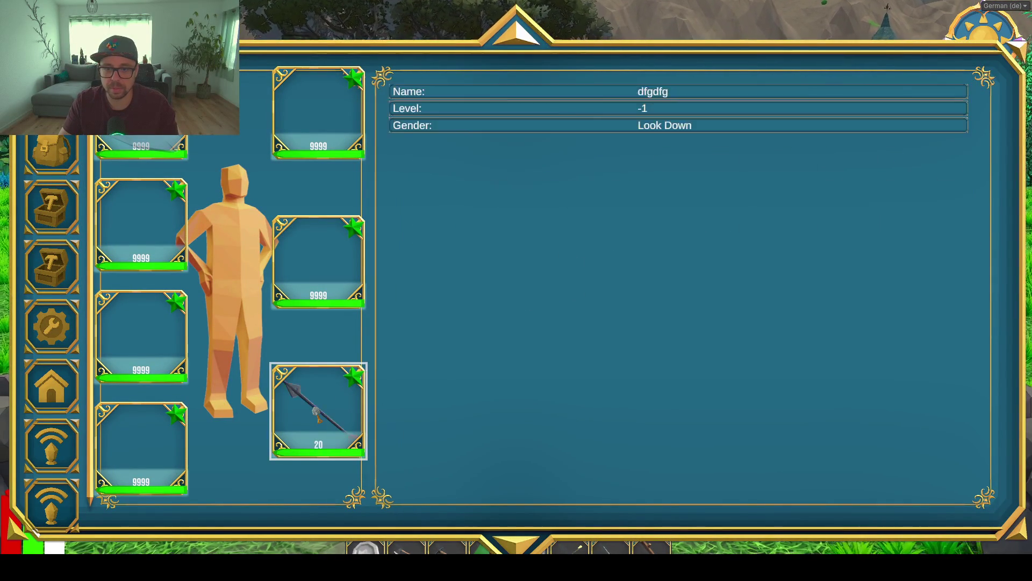
key(i)
Run the character along the cobbled path toward the houses and switch to the behind-character camera.
key(w)
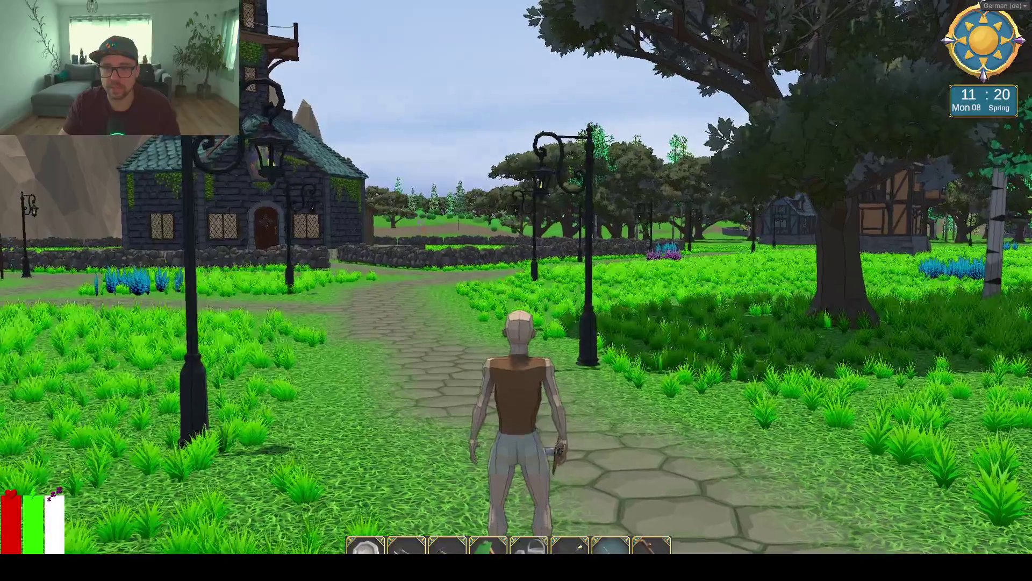
key(w)
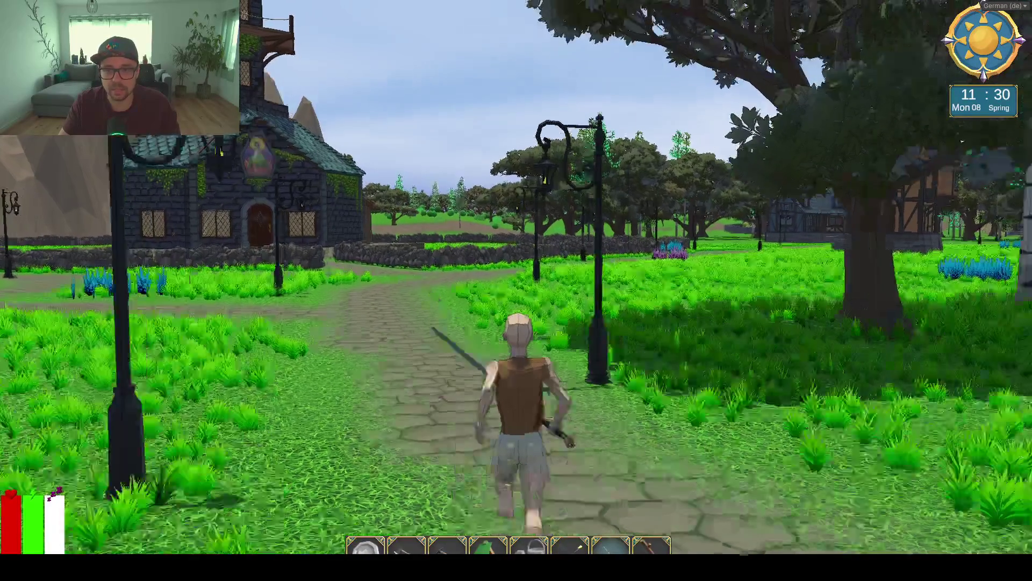
key(w)
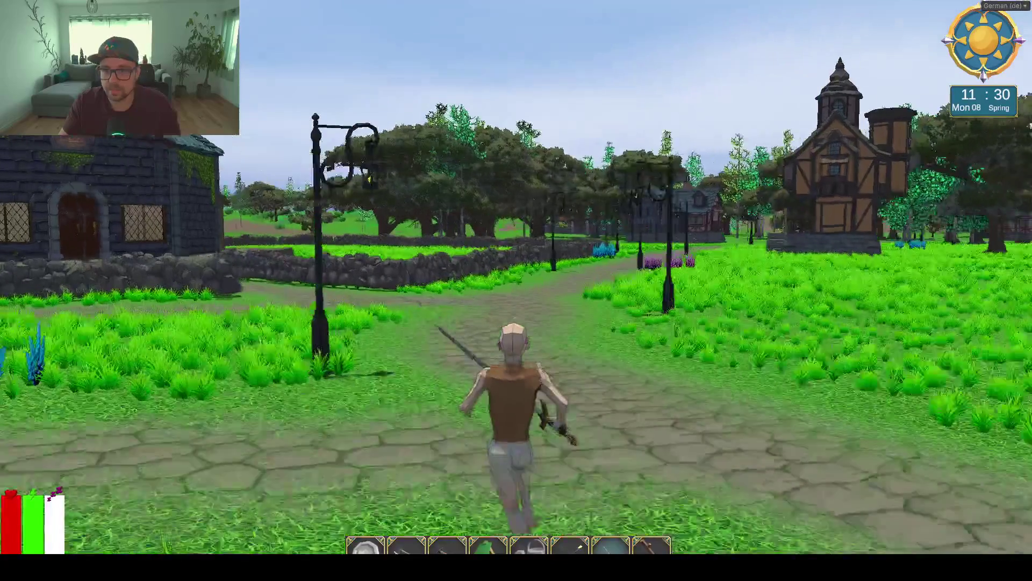
key(w)
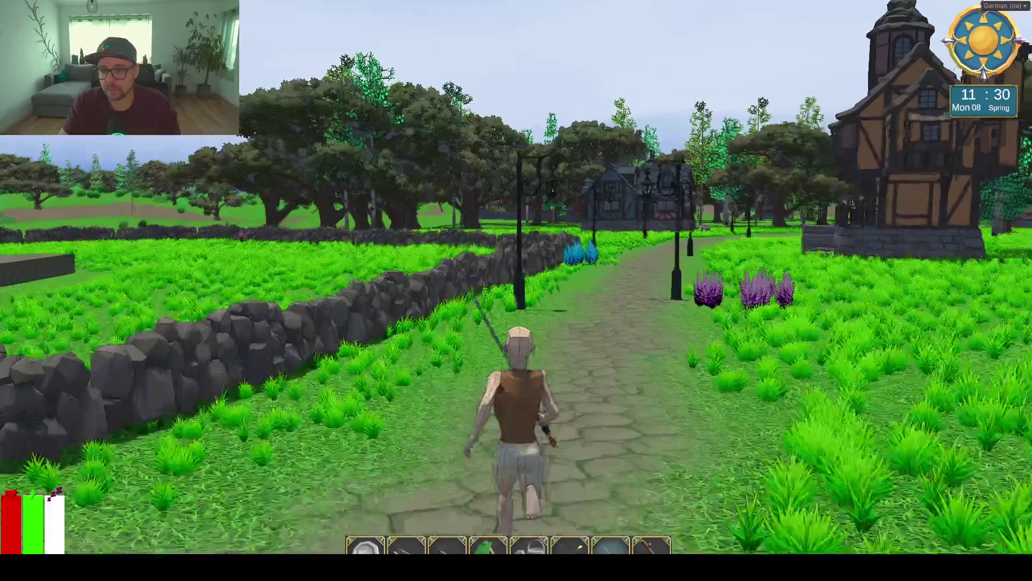
key(w)
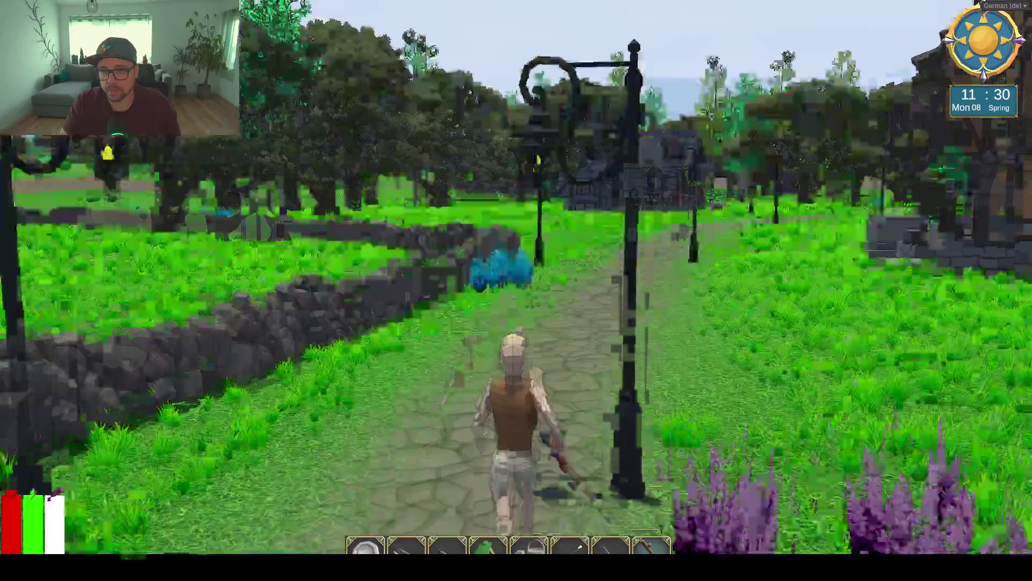
key(w)
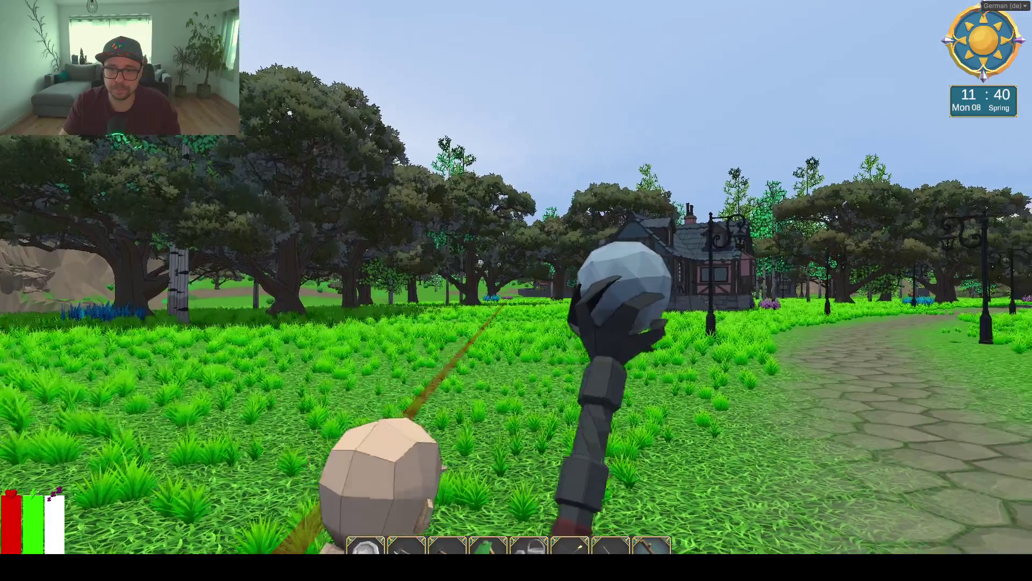
key(v)
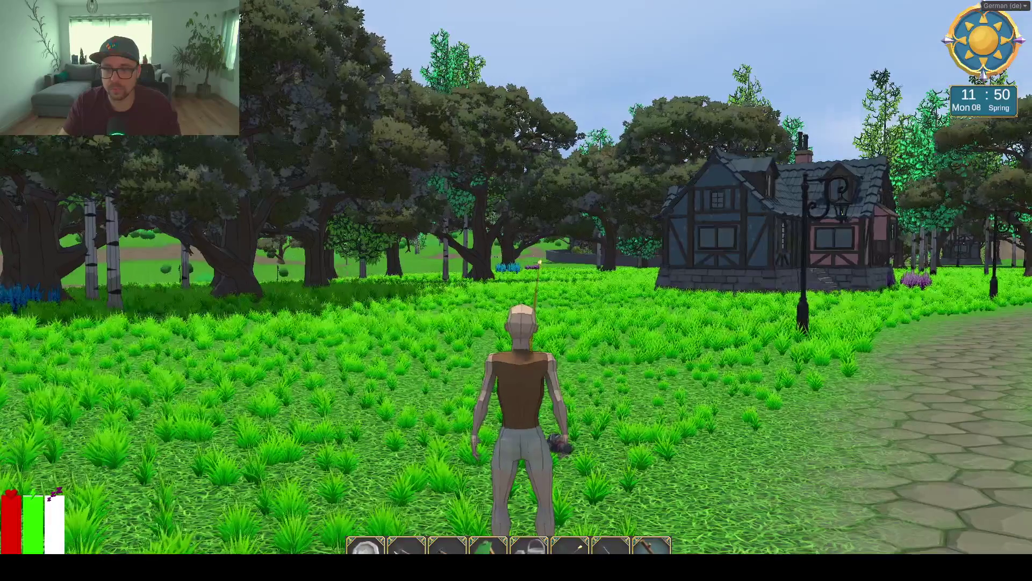
Aim the bow, run up to the stone gate arch, then leave fullscreen for the editor layout.
key(i)
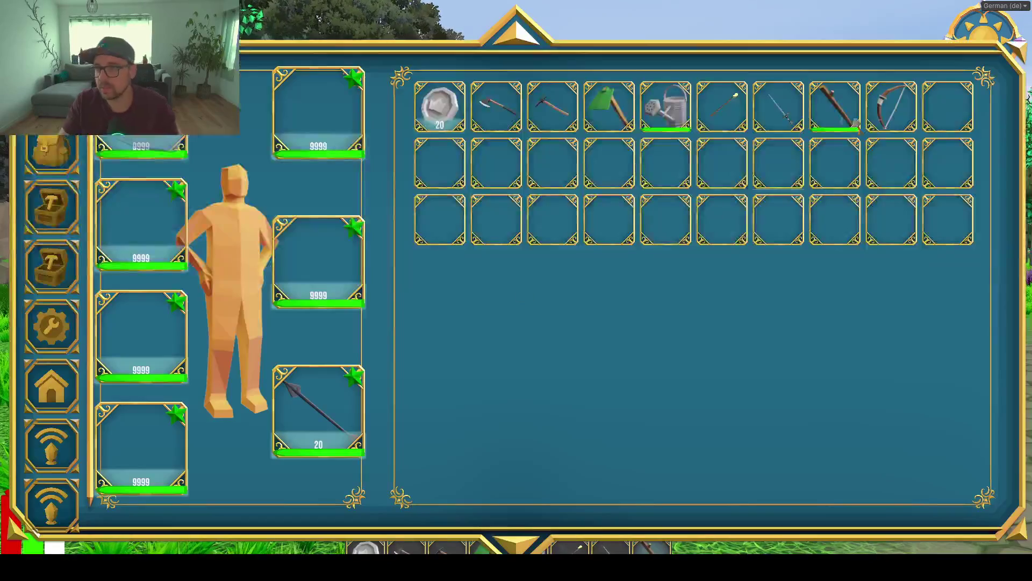
key(i)
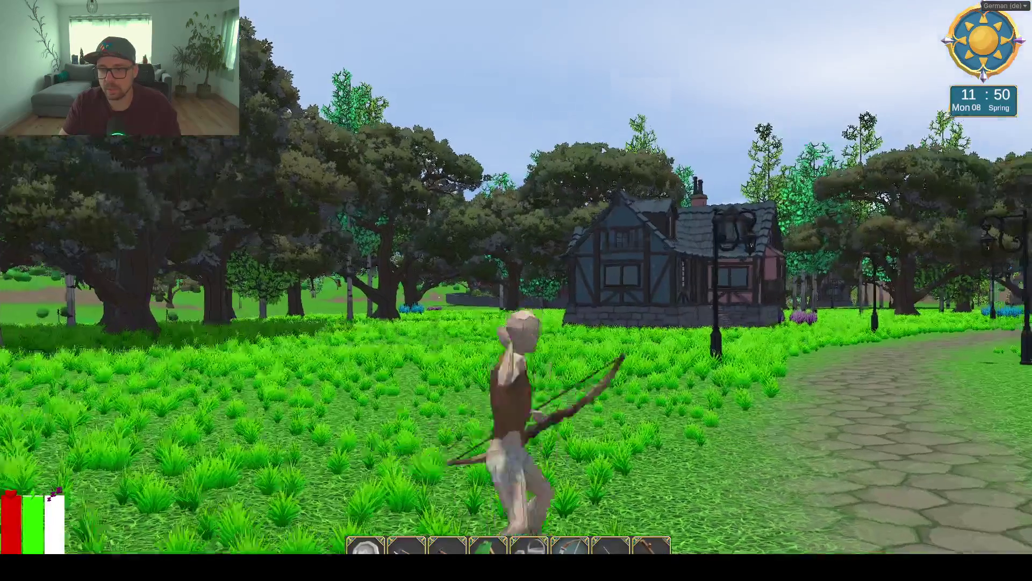
right_click(516, 291)
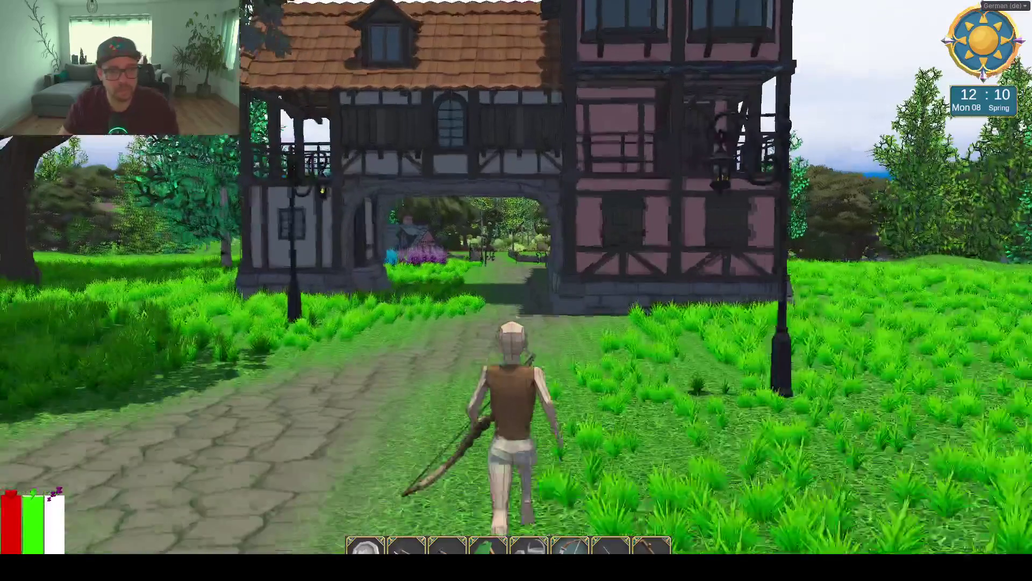
key(w)
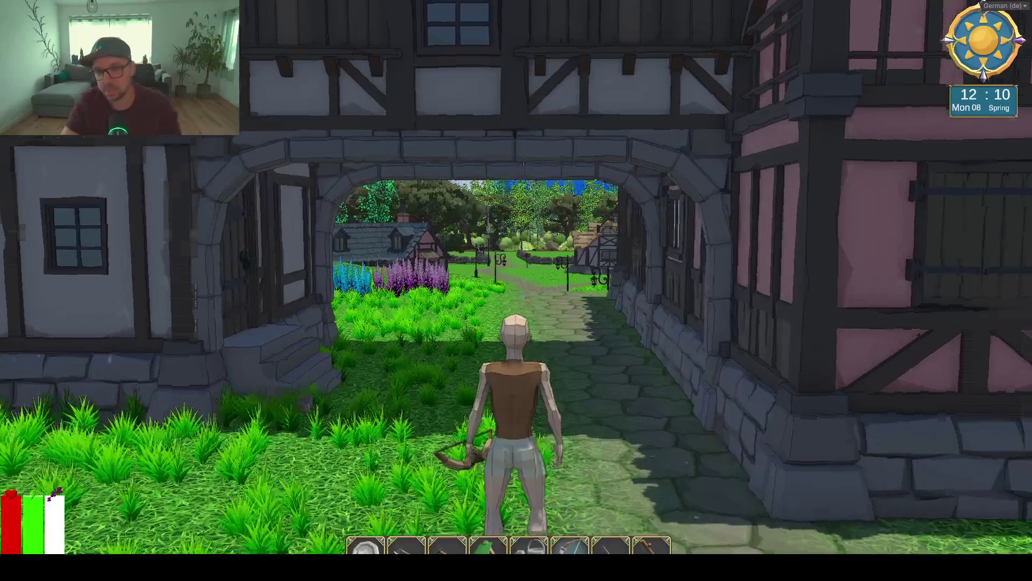
key(shift+space)
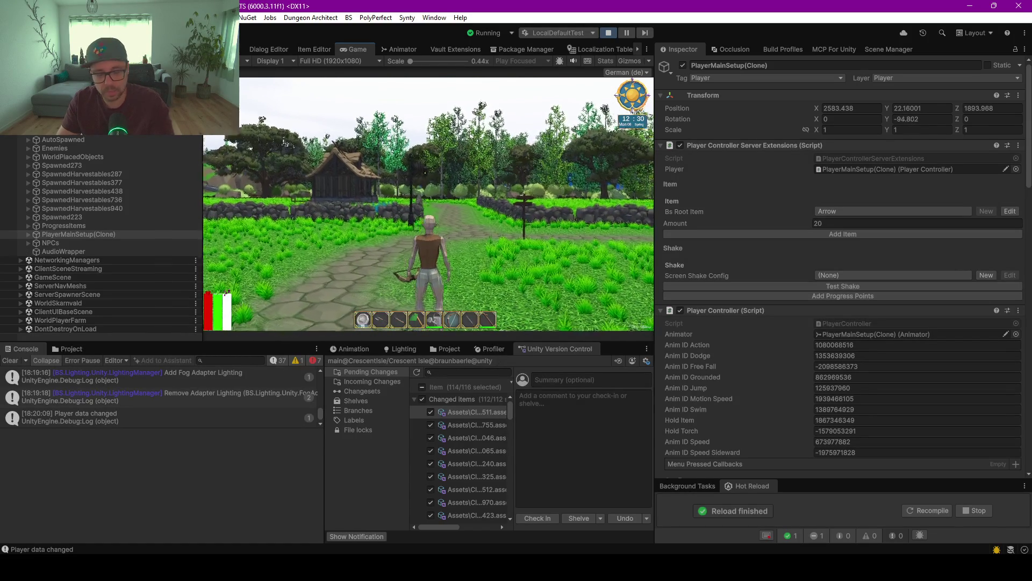
Survey the whole map in the Scene view and fly in over the river close to the player.
key(ctrl+1)
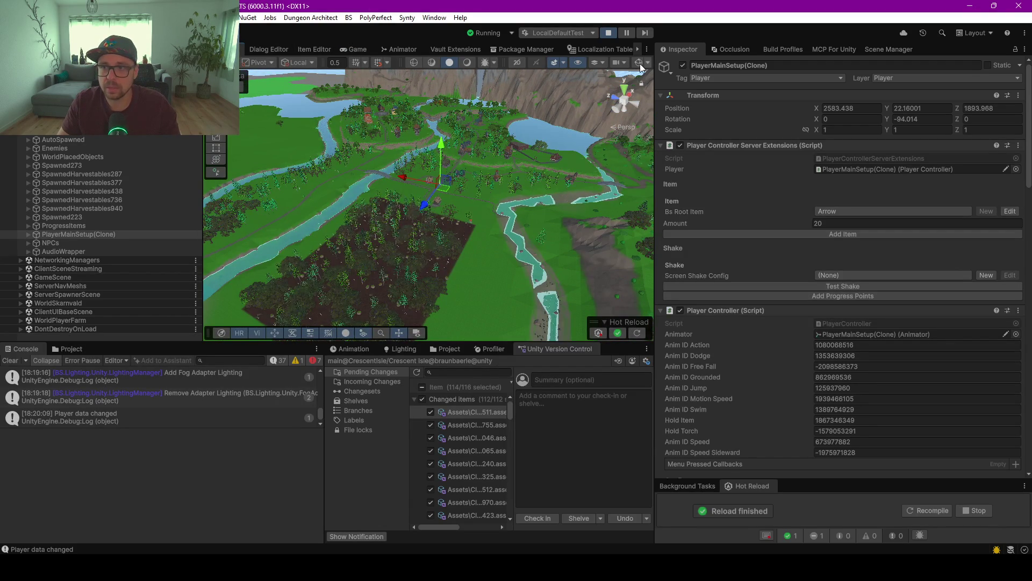
scroll(451, 186, up, 5)
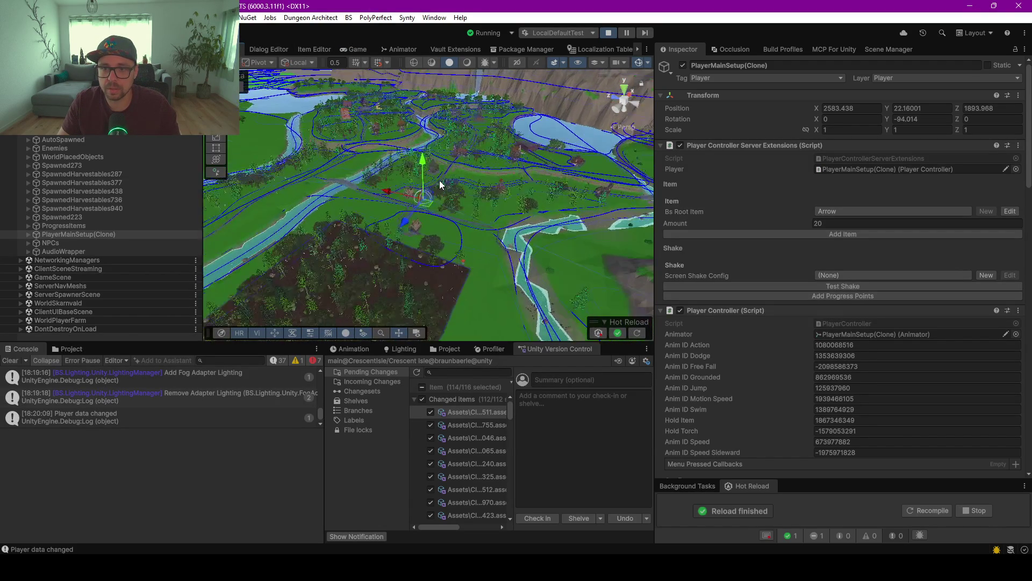
scroll(436, 184, up, 5)
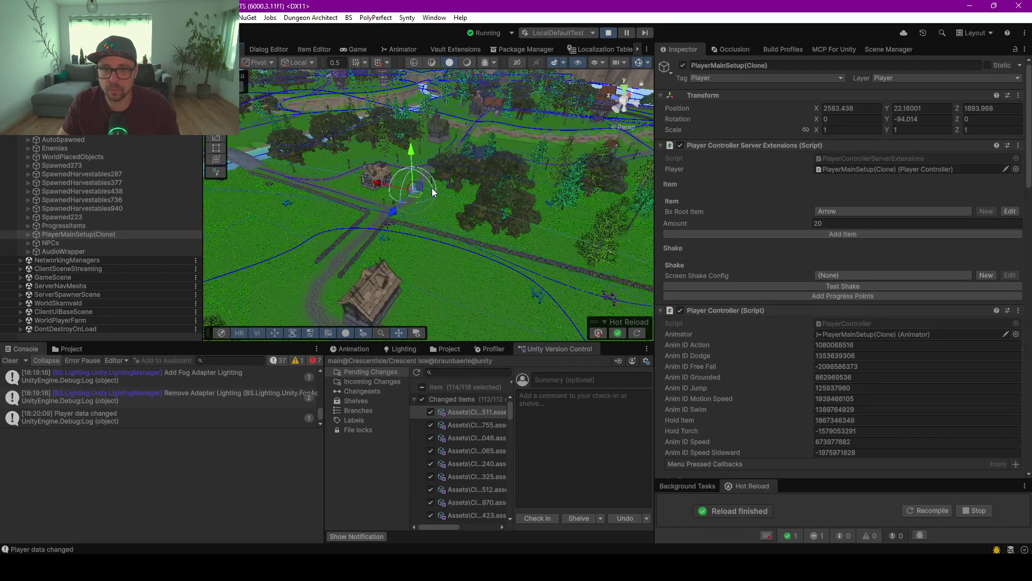
scroll(418, 193, up, 5)
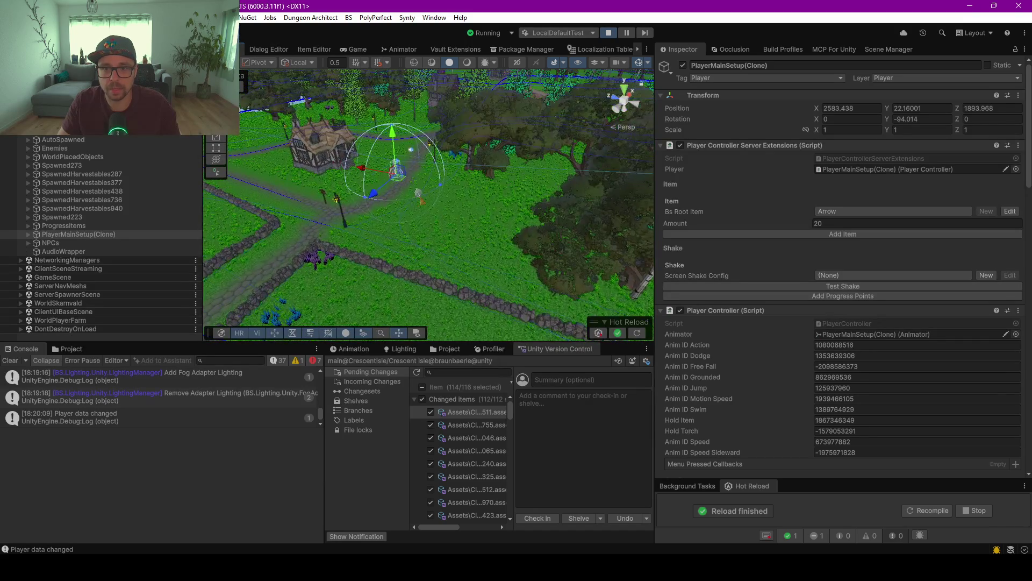
scroll(421, 205, down, 10)
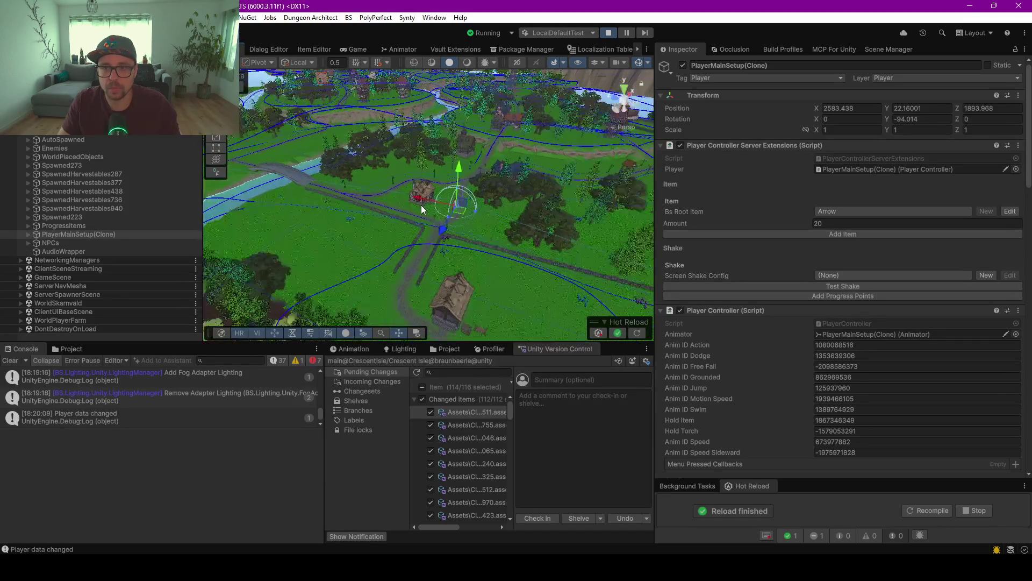
mouse_move(421, 205)
mouse_down()
mouse_move(566, 251)
mouse_move(371, 232)
mouse_up()
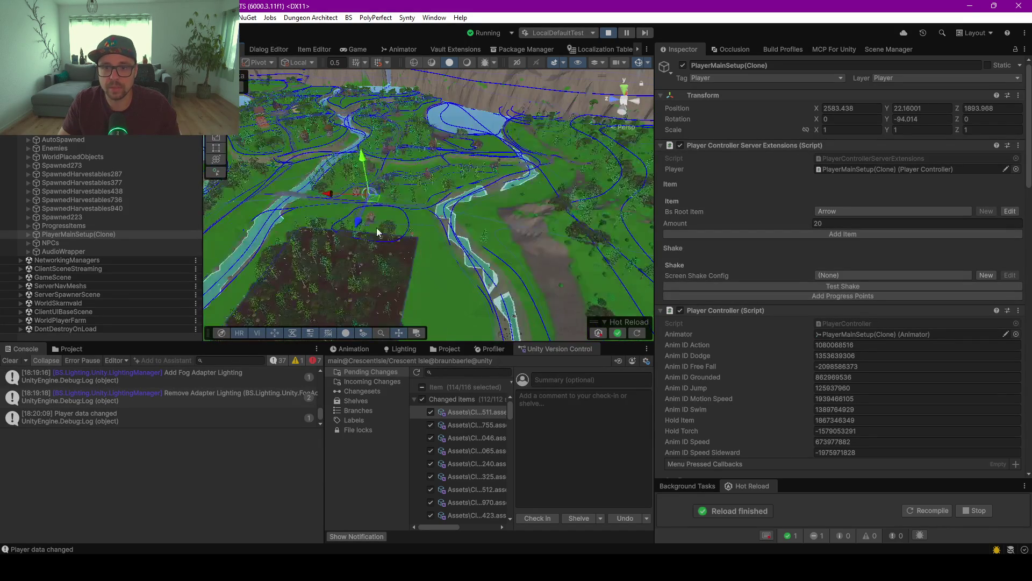
scroll(358, 229, up, 4)
scroll(375, 212, up, 3)
scroll(398, 196, up, 5)
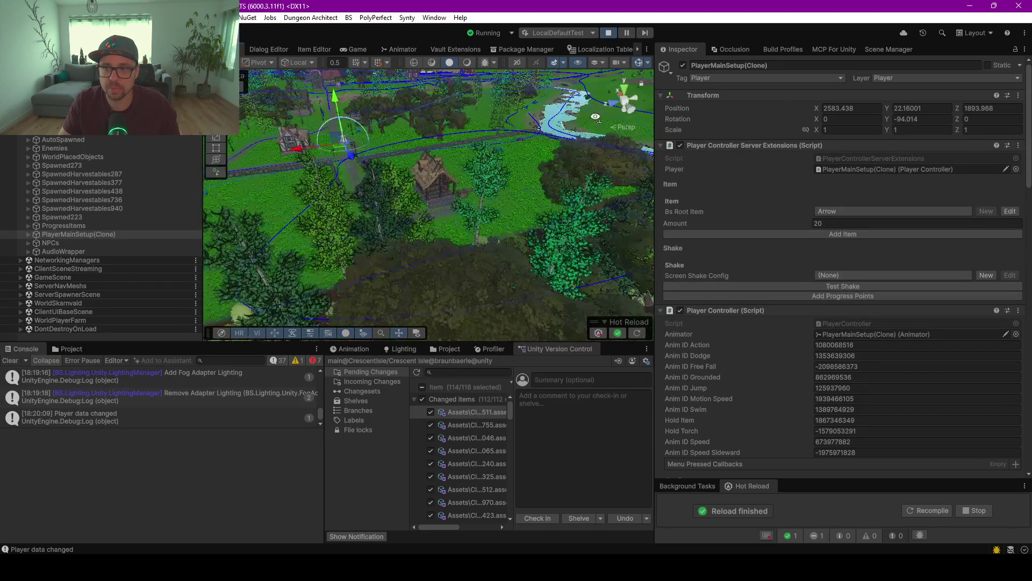
mouse_move(481, 163)
mouse_down()
mouse_move(501, 166)
mouse_move(618, 126)
mouse_move(667, 123)
mouse_move(468, 183)
mouse_up()
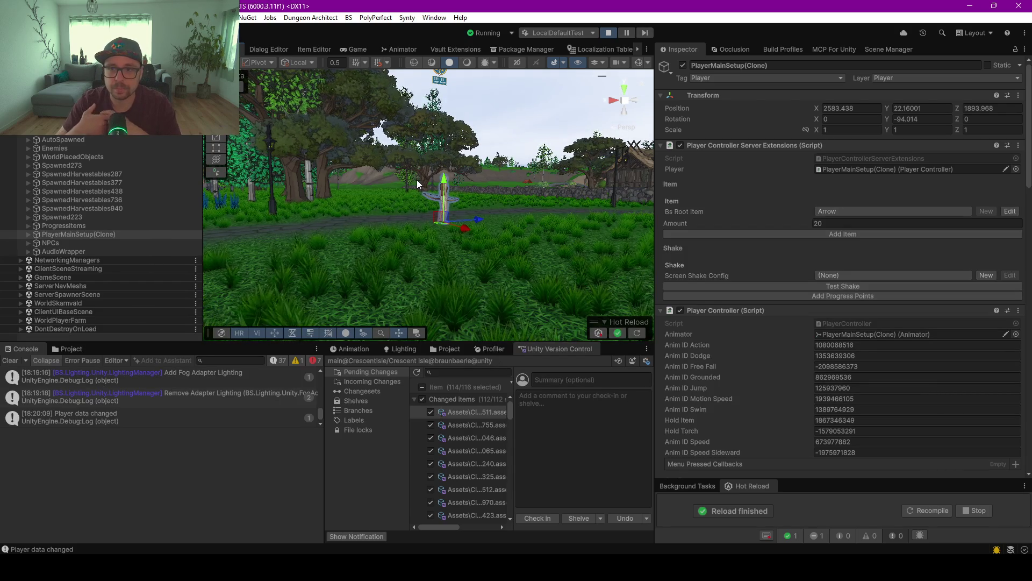
Orbit around the player toward the hill and river, frame the village from above, then show the Game view.
mouse_move(375, 228)
mouse_down()
mouse_move(368, 216)
mouse_move(349, 224)
mouse_up()
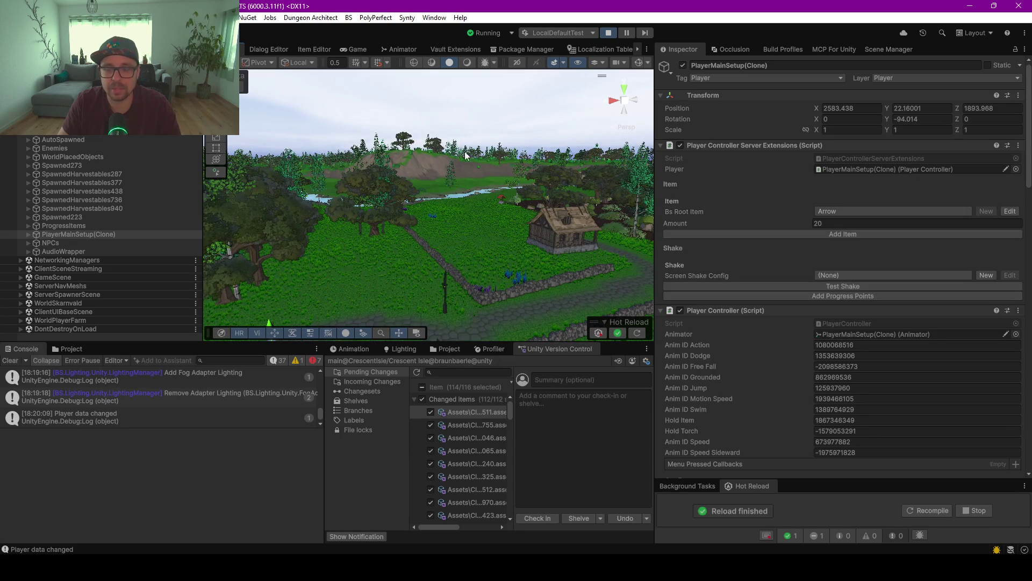
mouse_move(443, 154)
mouse_down()
mouse_move(458, 172)
mouse_move(575, 182)
mouse_up()
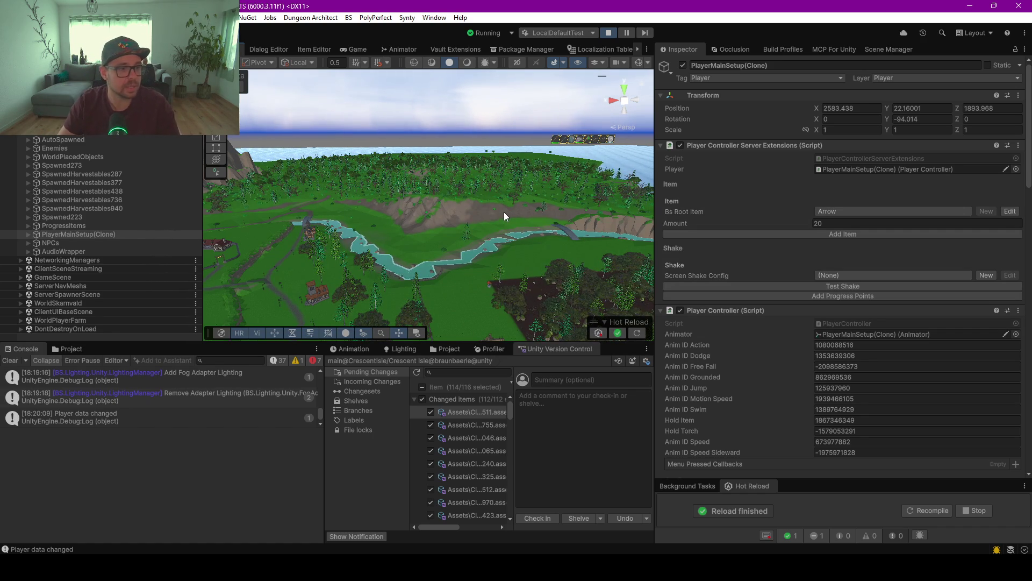
key(f)
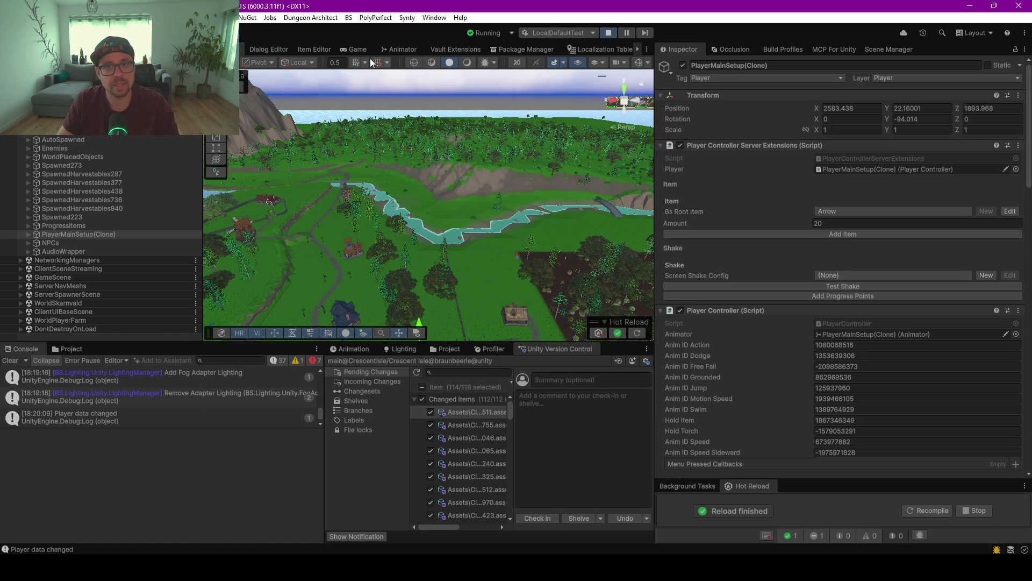
click(353, 50)
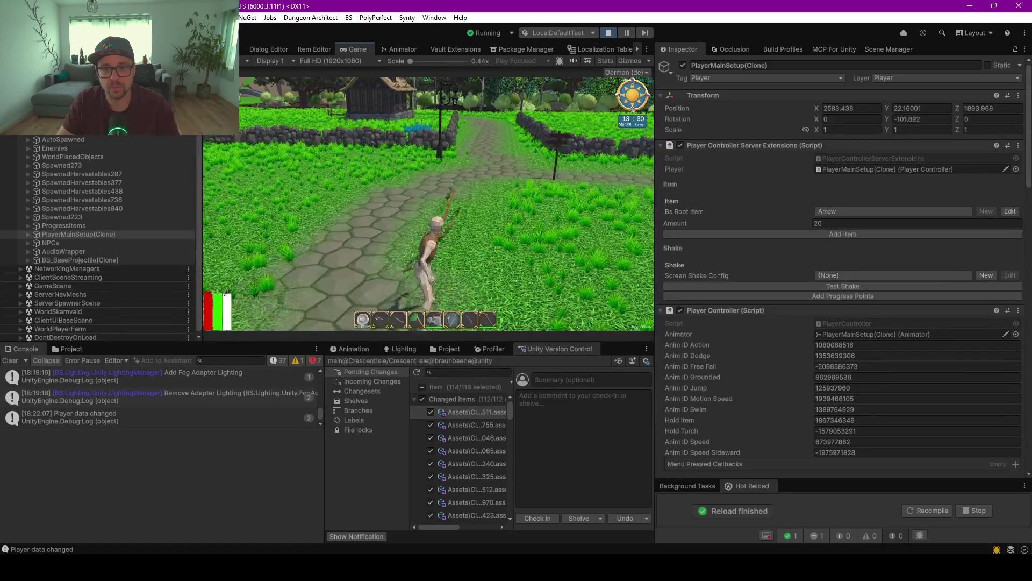
Walk forward, open the inventory and equipment screen, and make the game fullscreen.
key(w)
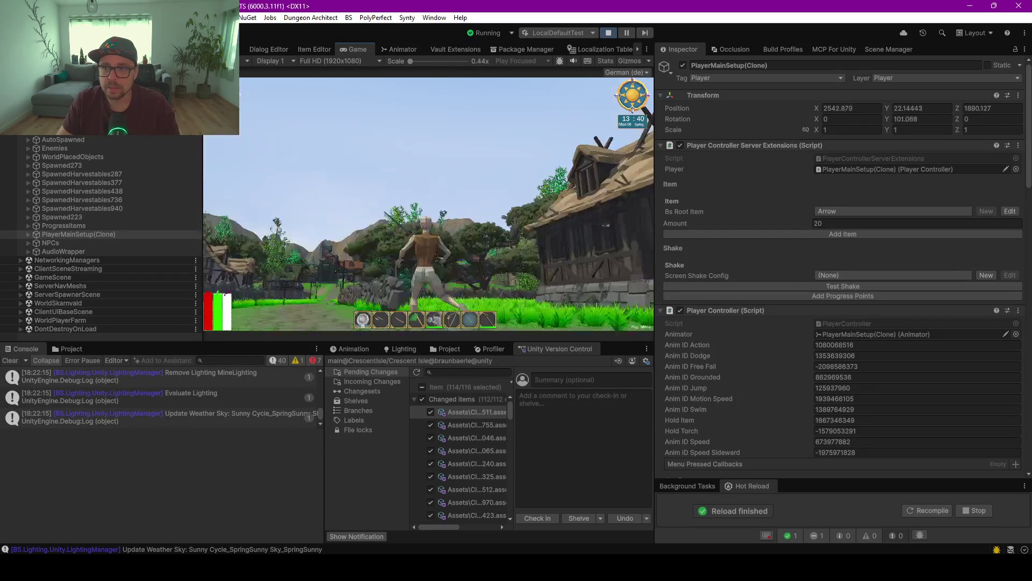
key(Escape)
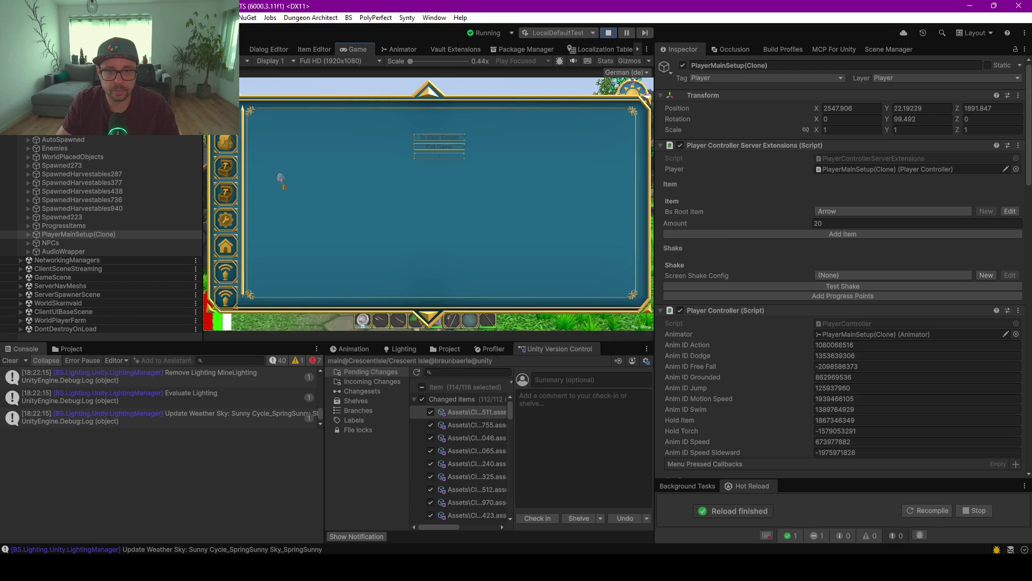
key(i)
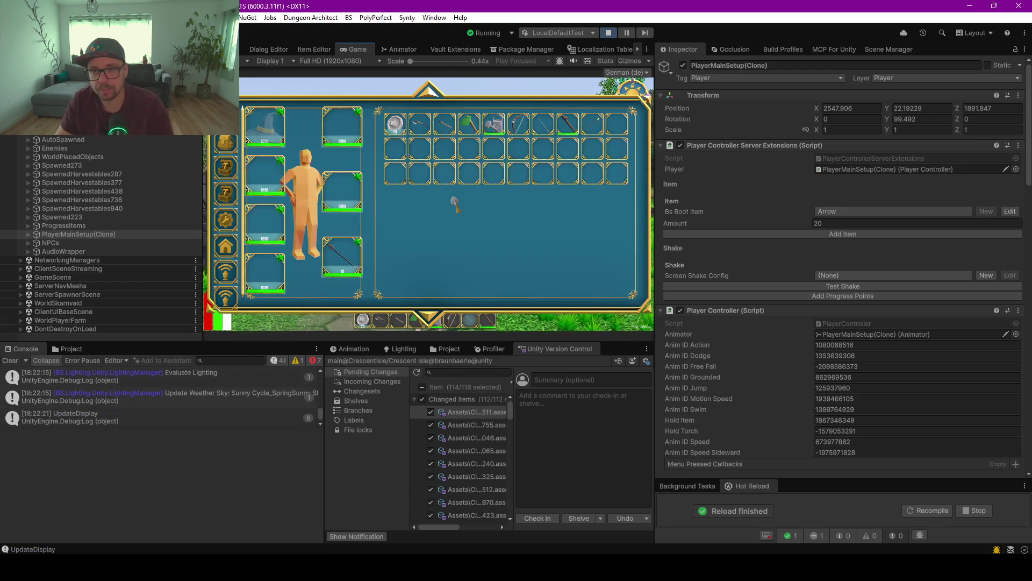
key(F10)
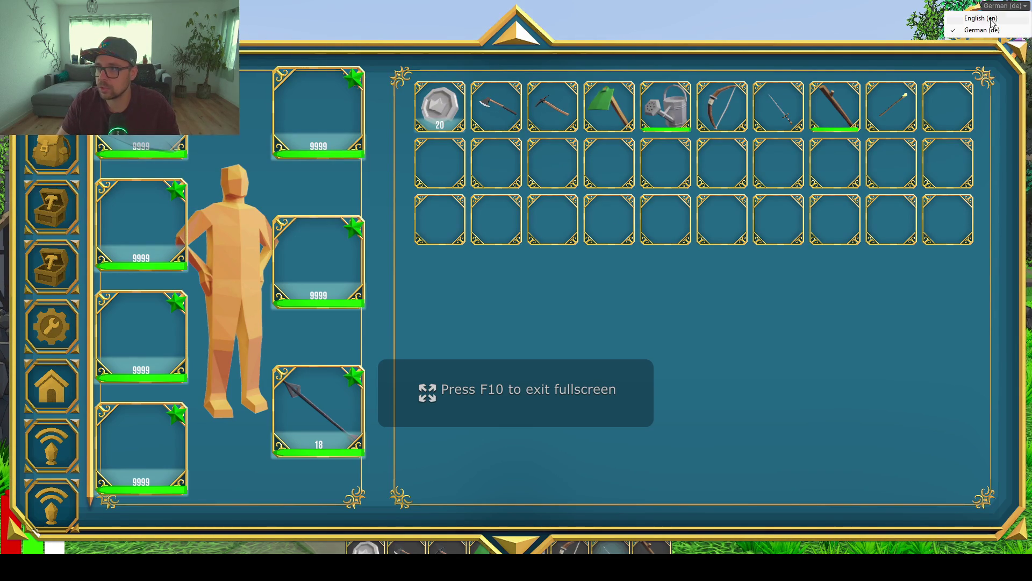
Switch the language to English, move the equipped spear into the inventory's top row, and browse the crafting and stats panels.
click(984, 18)
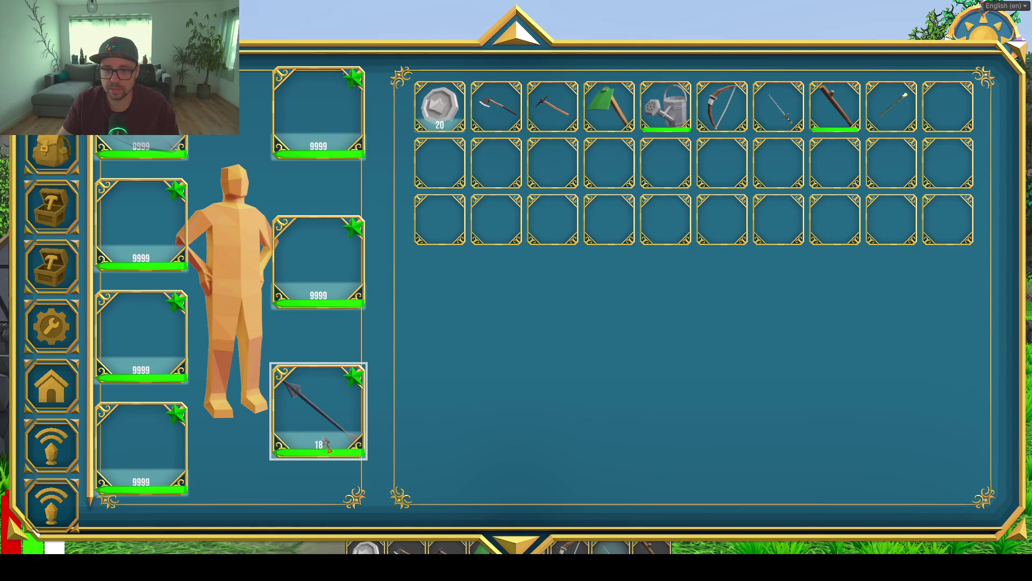
mouse_move(385, 396)
mouse_down()
mouse_move(834, 161)
mouse_move(965, 112)
mouse_up()
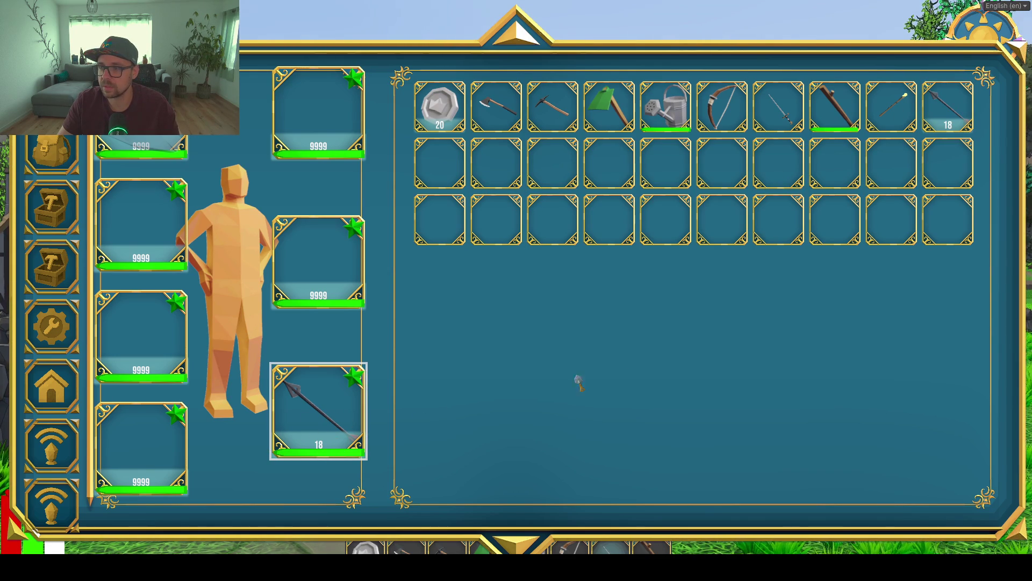
key(c)
key(c)
click(316, 414)
key(p)
key(p)
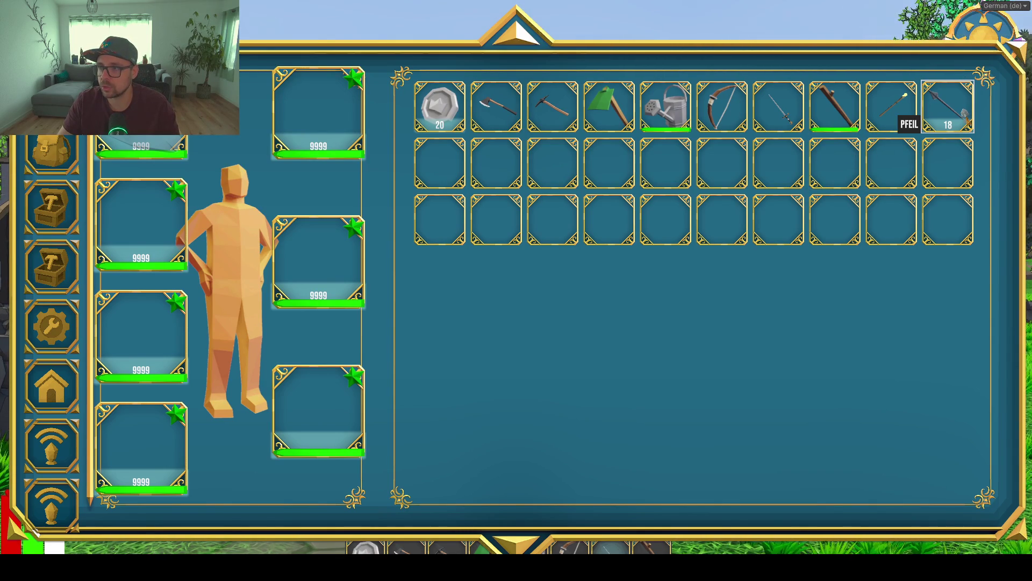
Close the inventory, restore the editor layout, and choose Exit Game from the in-game menu.
key(i)
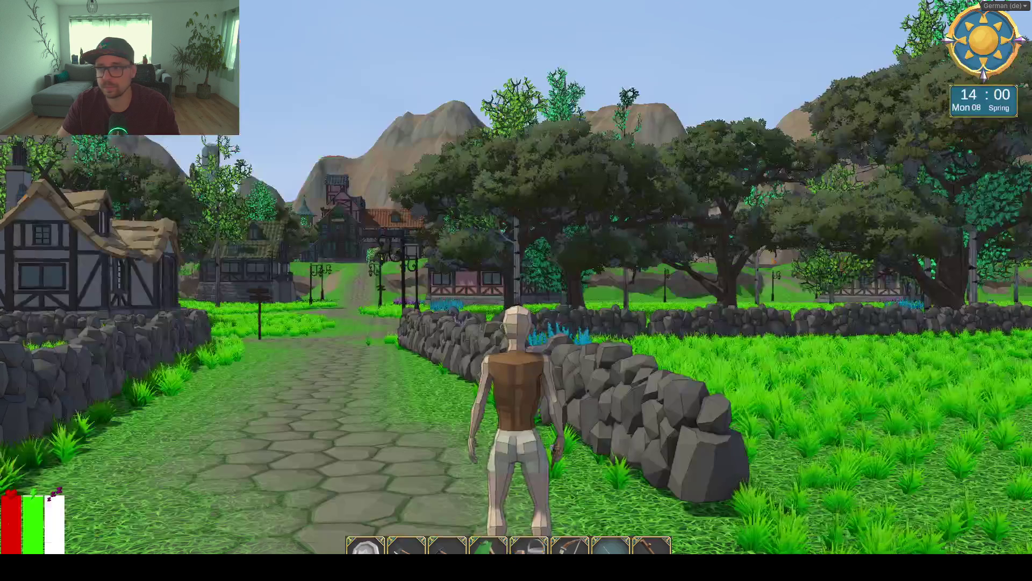
key(w)
key(shift+space)
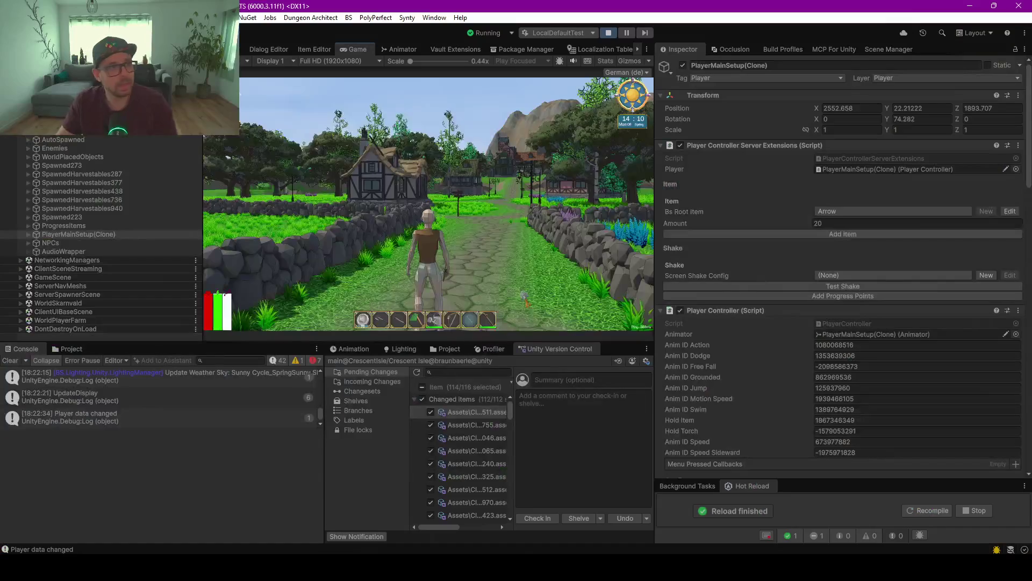
key(w)
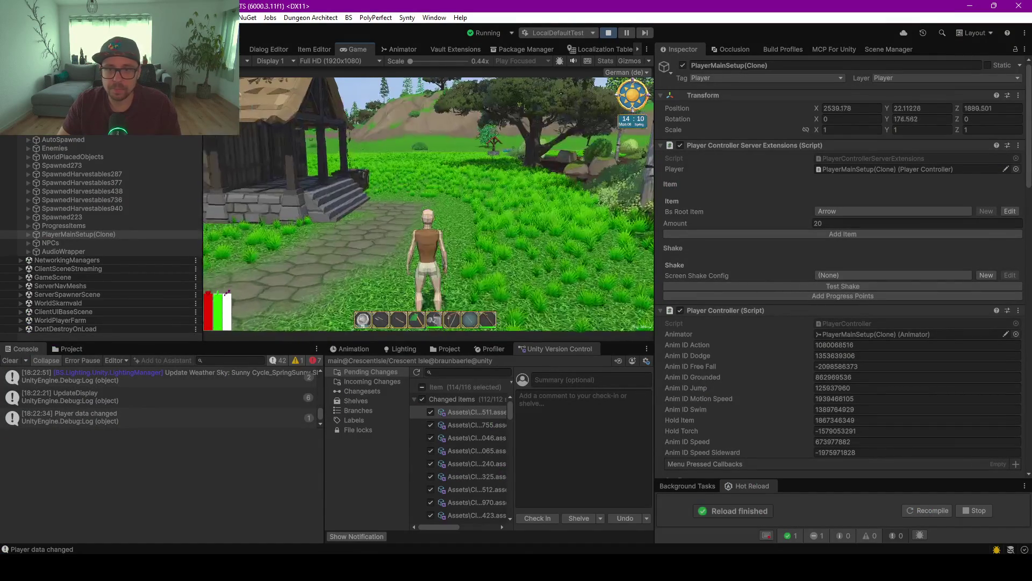
key(Escape)
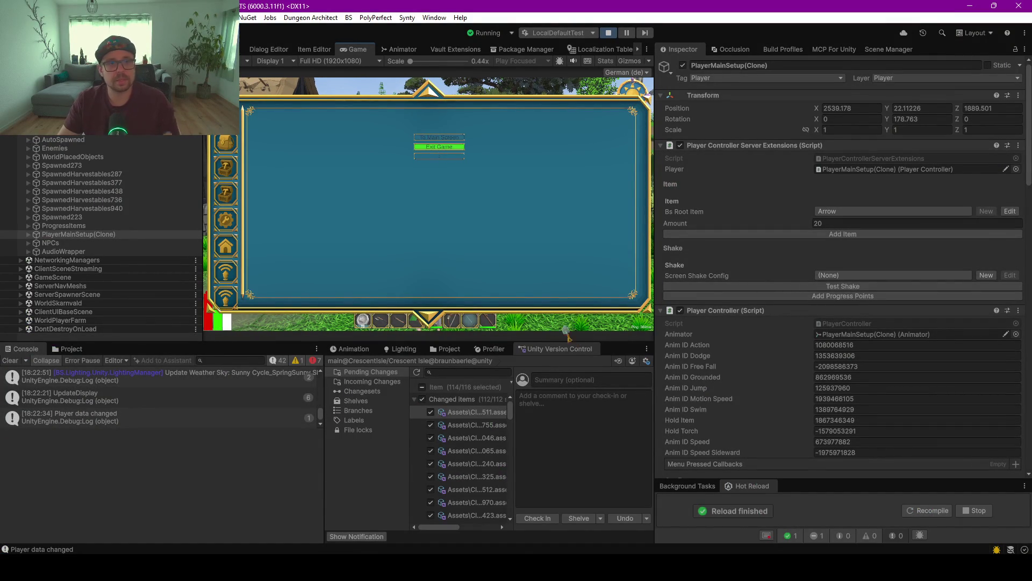
click(439, 146)
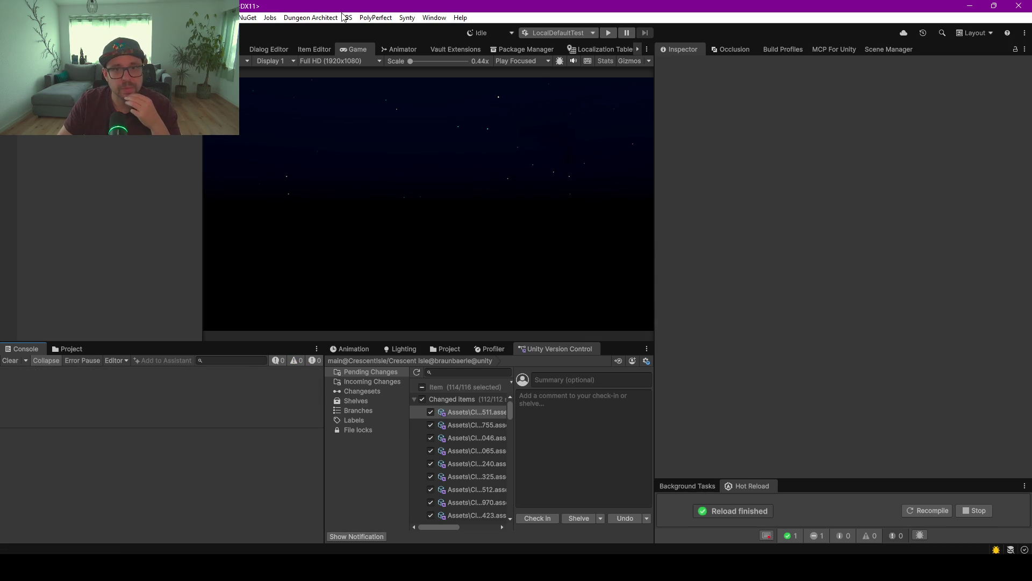
Zoom the Scene view toward the well and show the VaultCoreStorage assets in the Project dock.
click(231, 49)
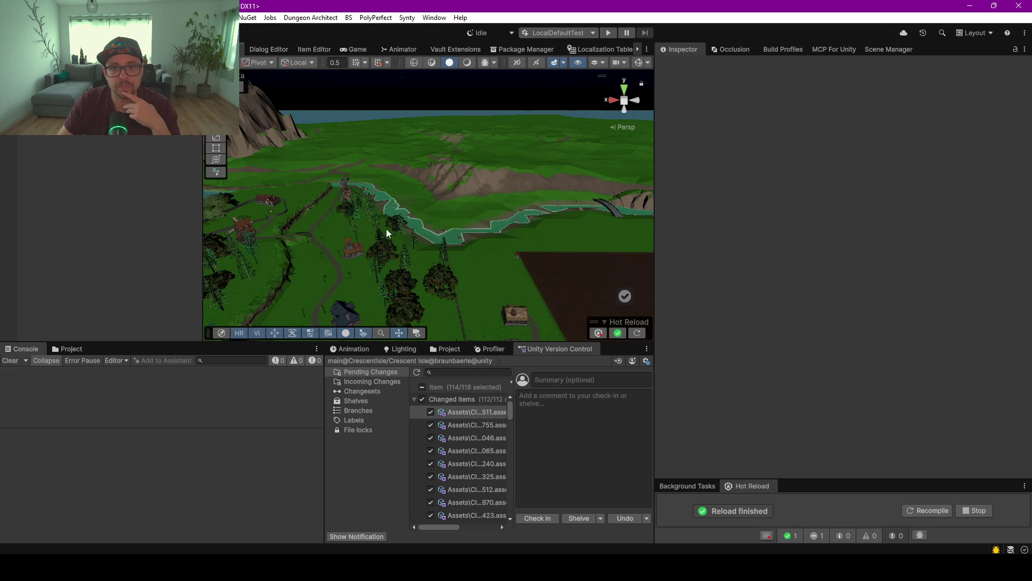
scroll(508, 264, up, 6)
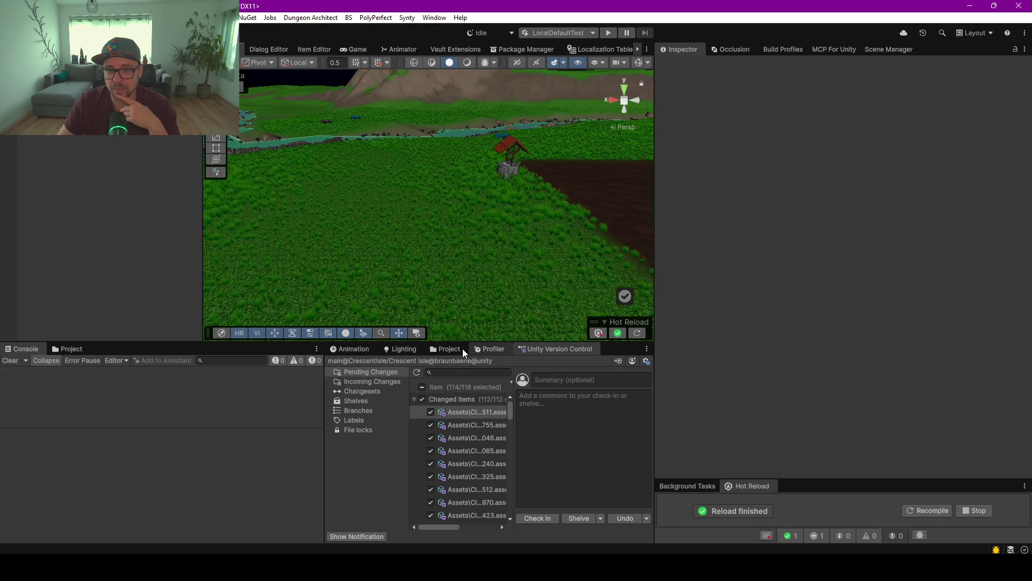
click(446, 350)
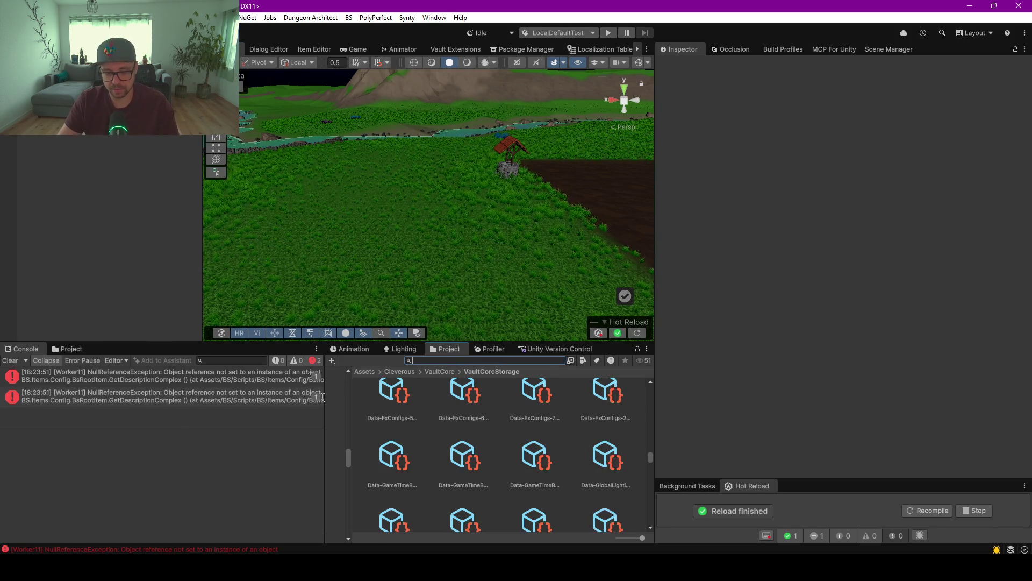
Replace the console with a second Project browser and widen its folder tree pane.
click(72, 349)
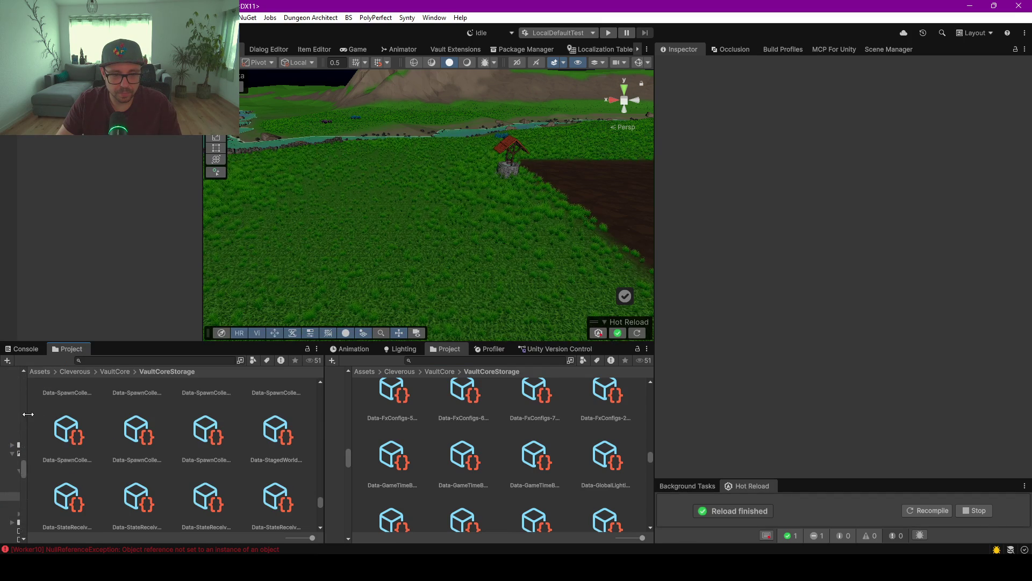
drag(28, 414, 203, 398)
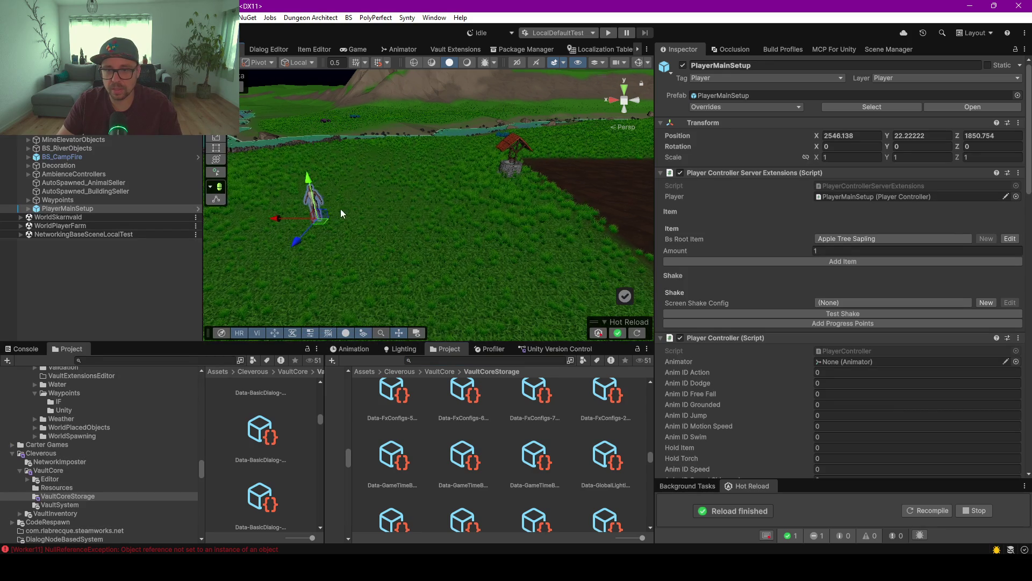
Frame PlayerMainSetup and play its Relax-Run-Forward clip in the Animation window preview.
key(f)
scroll(341, 212, up, 5)
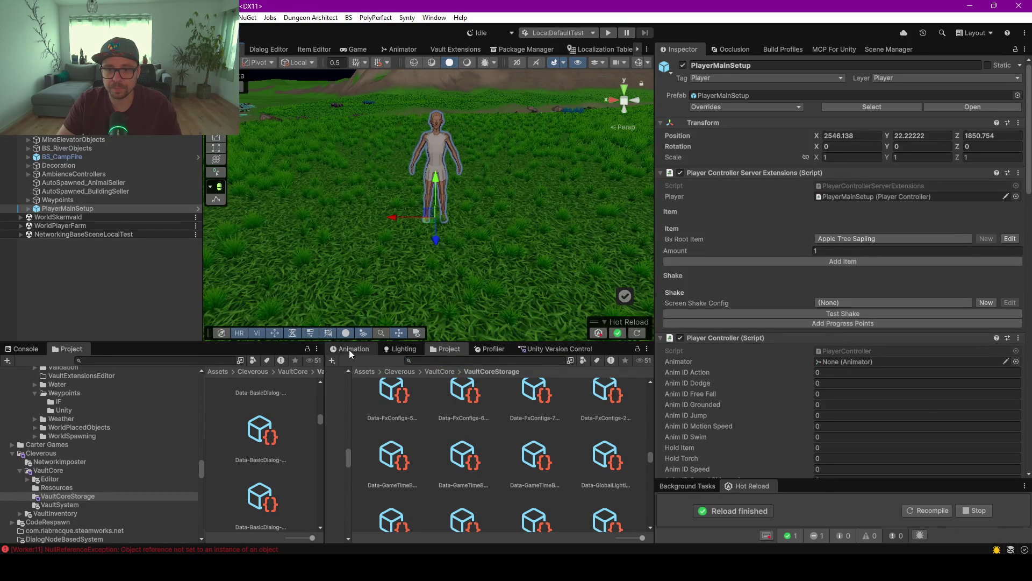
click(348, 349)
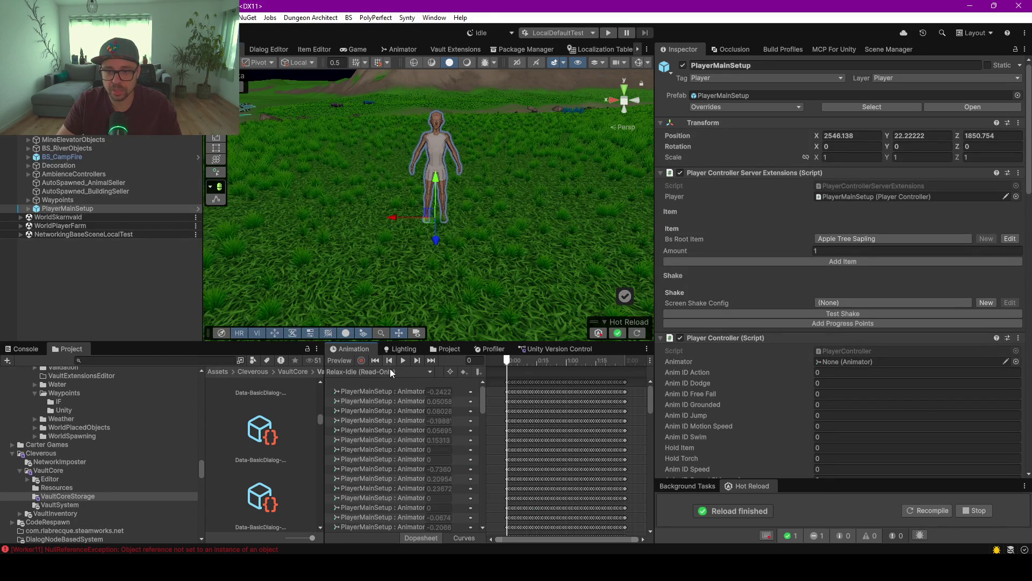
click(389, 369)
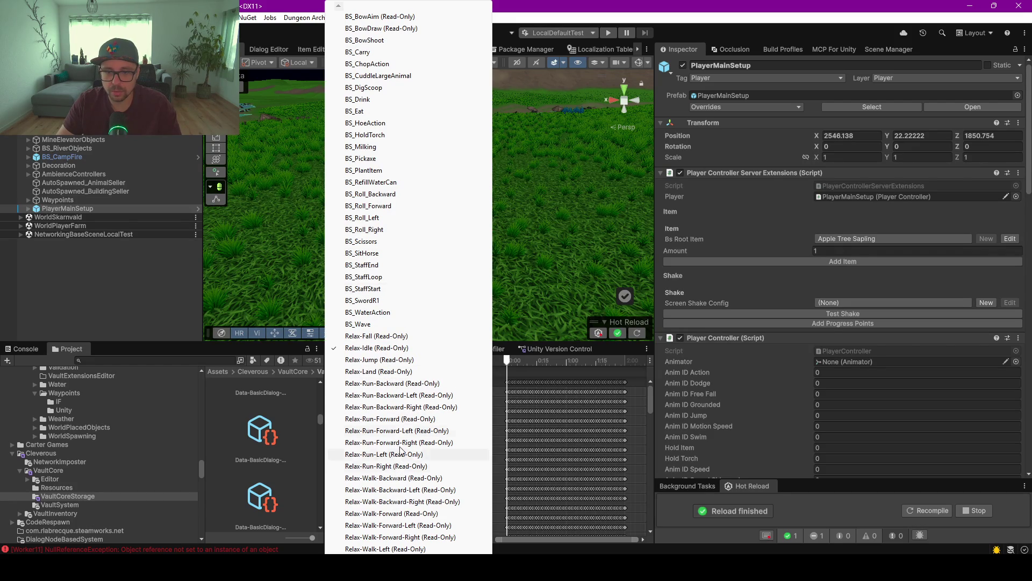
click(398, 419)
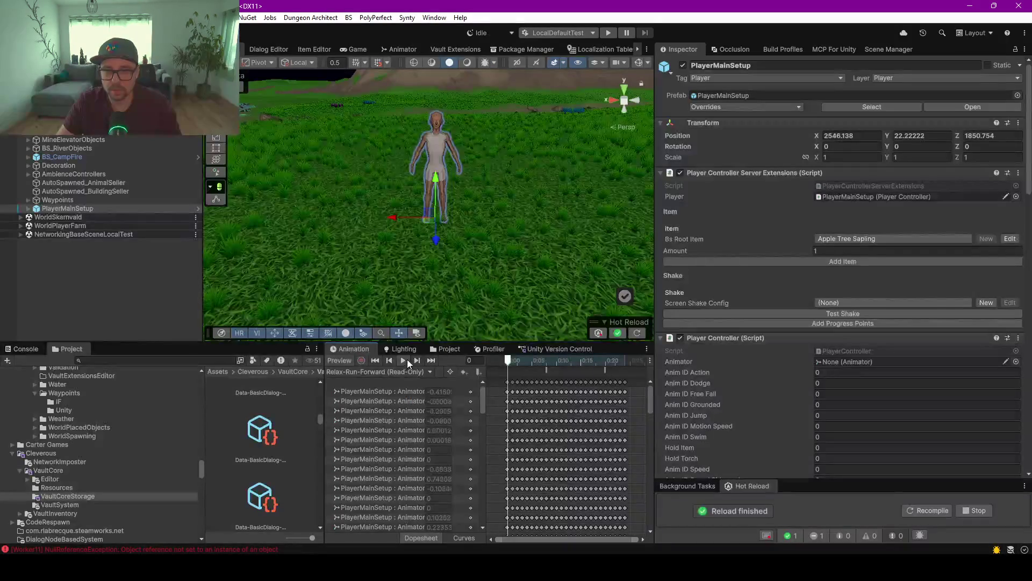
click(403, 361)
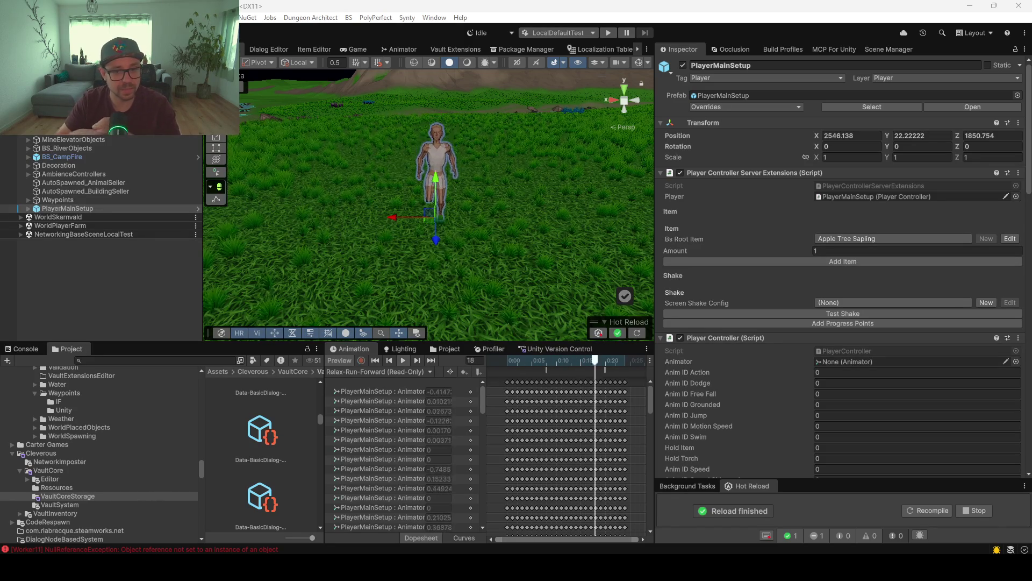
right_click(353, 232)
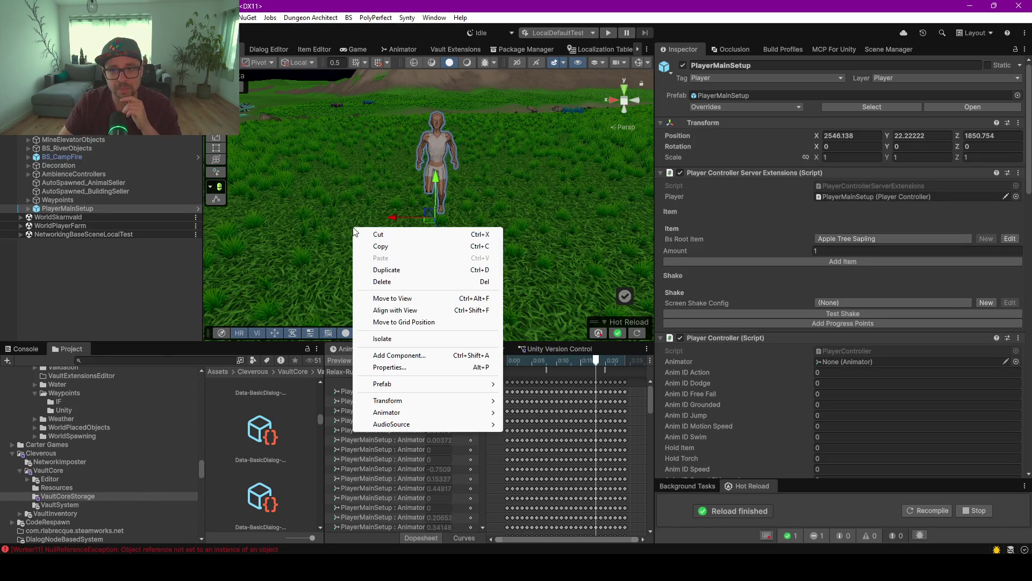
Delete PlayerMainSetup from the scene and pull back to a wide view of river and well.
click(56, 282)
click(56, 282)
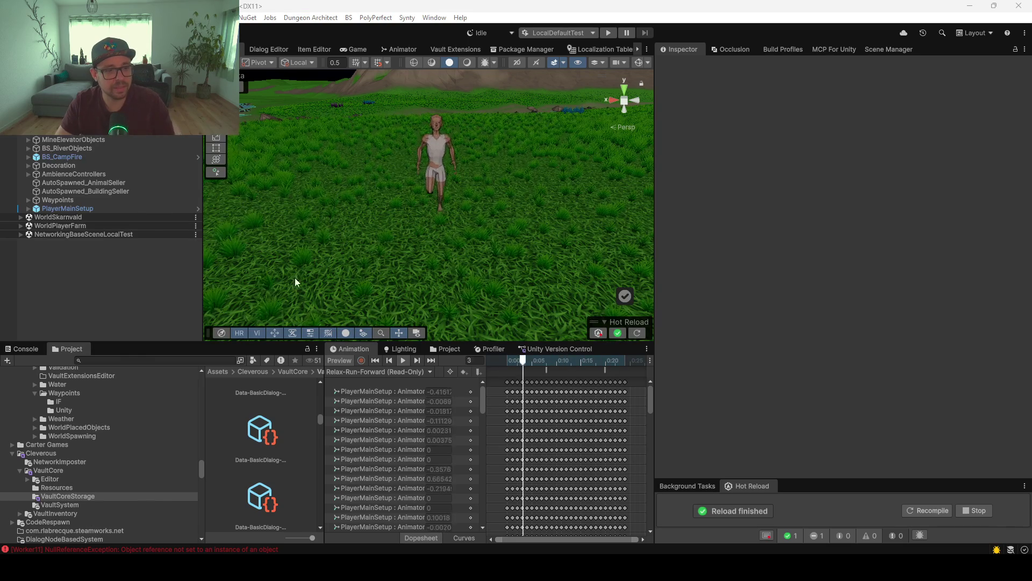
mouse_move(415, 256)
mouse_down()
mouse_move(452, 235)
mouse_move(409, 241)
mouse_up()
scroll(388, 228, up, 5)
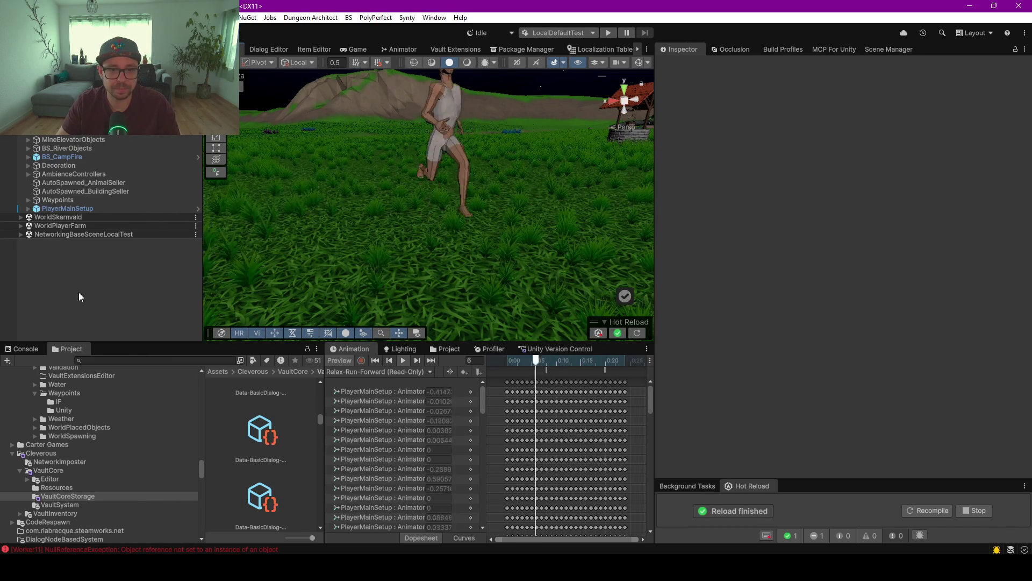
click(63, 212)
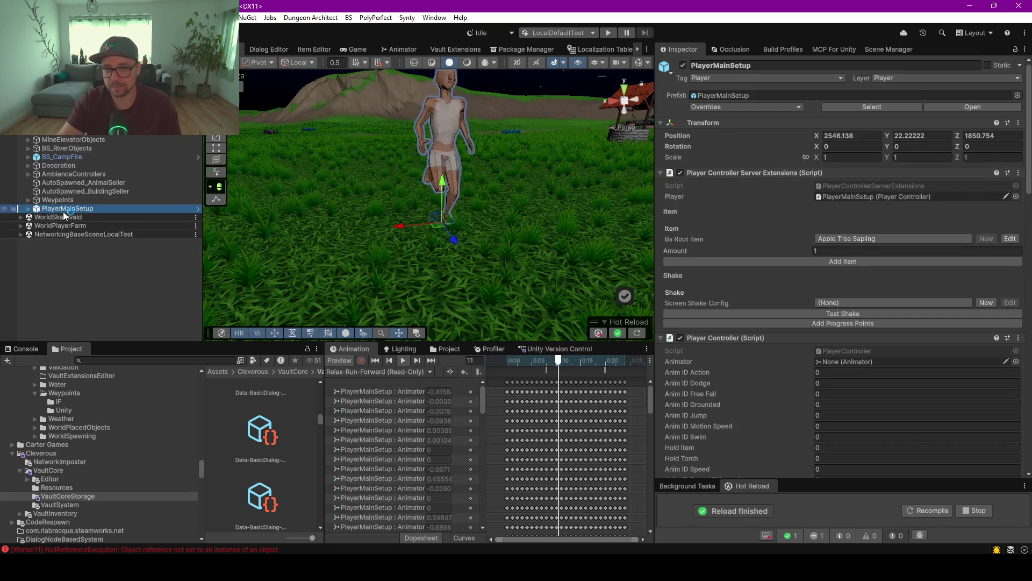
key(Delete)
mouse_move(473, 215)
mouse_down()
mouse_move(450, 224)
mouse_move(468, 212)
mouse_up()
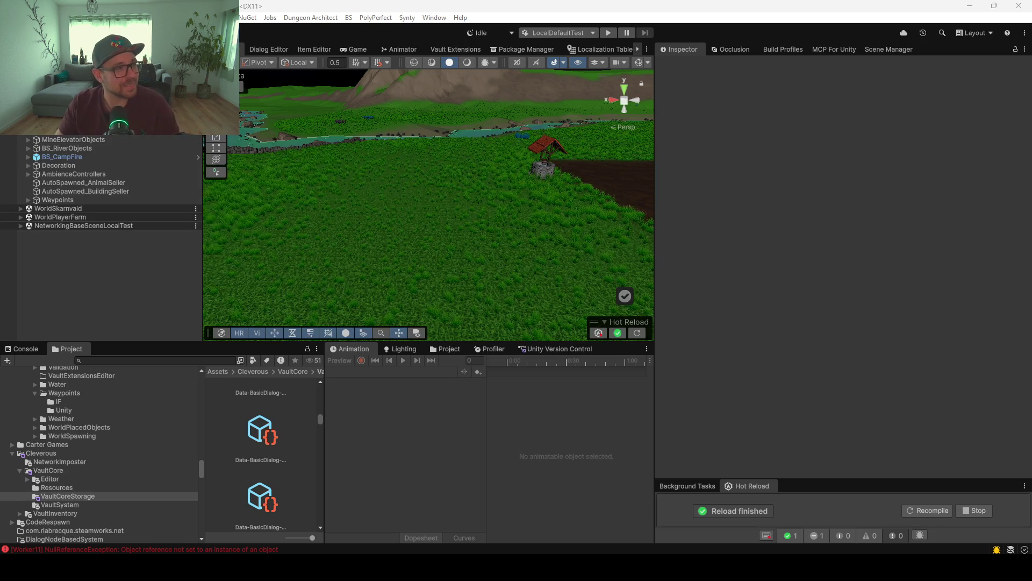
Orbit over the night sky and village path, then switch to Rider showing Items.csv.
mouse_move(318, 230)
mouse_down()
mouse_move(484, 237)
mouse_move(865, 200)
mouse_up()
mouse_move(408, 214)
mouse_down()
mouse_move(410, 233)
mouse_move(438, 224)
mouse_move(546, 235)
mouse_move(389, 264)
mouse_move(460, 263)
mouse_up()
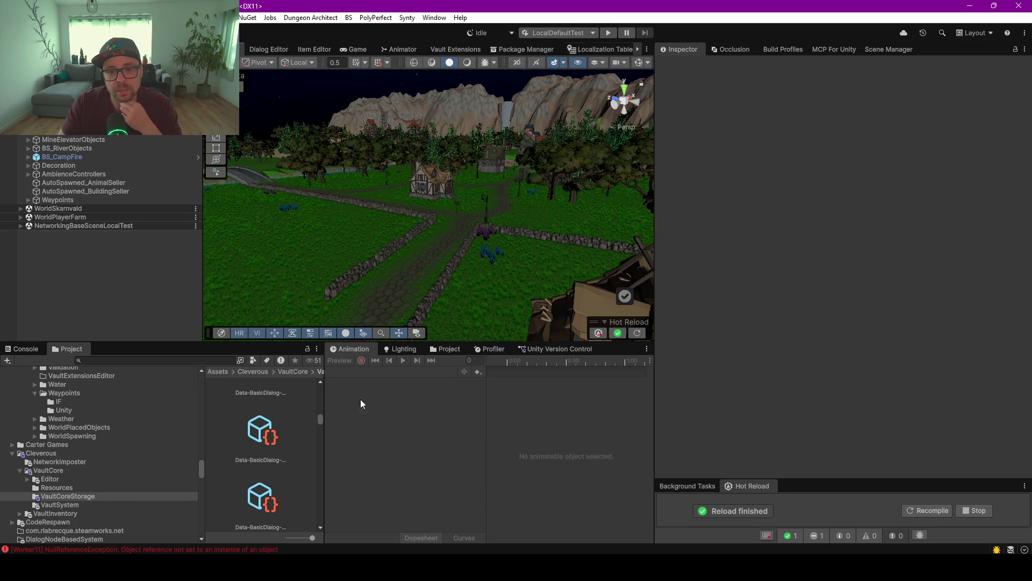
key(alt+Tab)
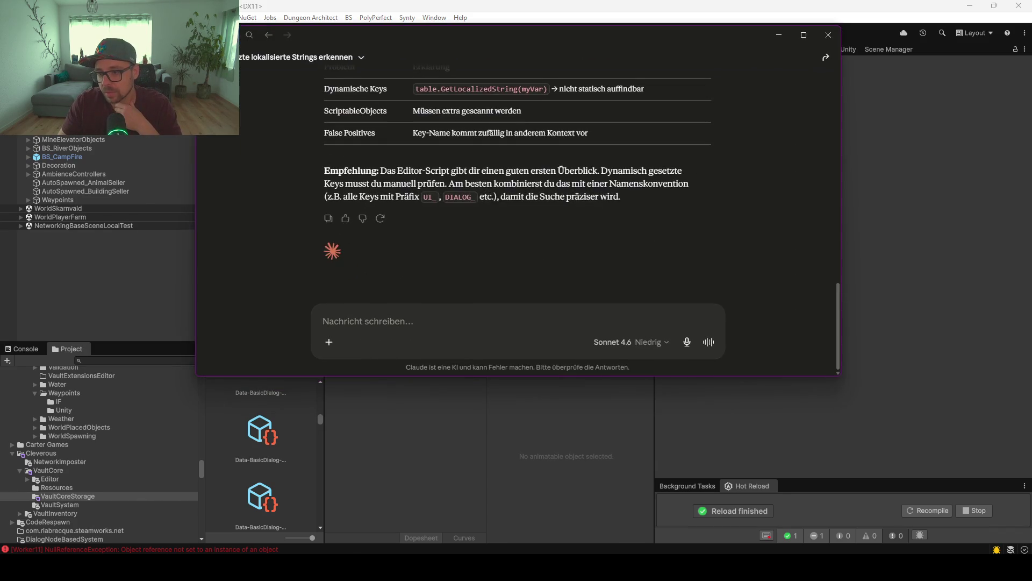
key(alt+Tab)
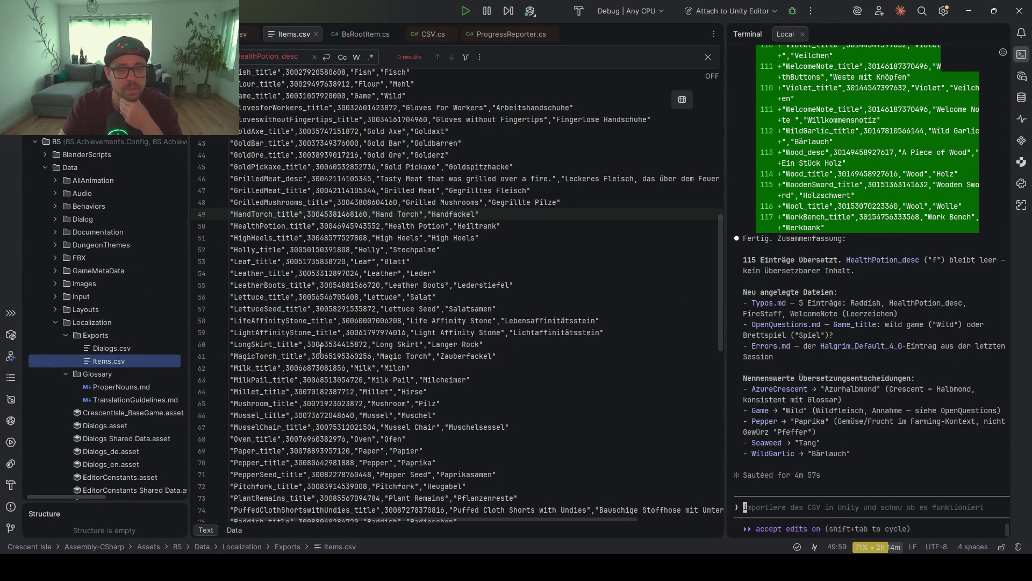
Widen Rider's terminal and highlight the translation 'Azurhalbmond' in the AI summary.
click(821, 321)
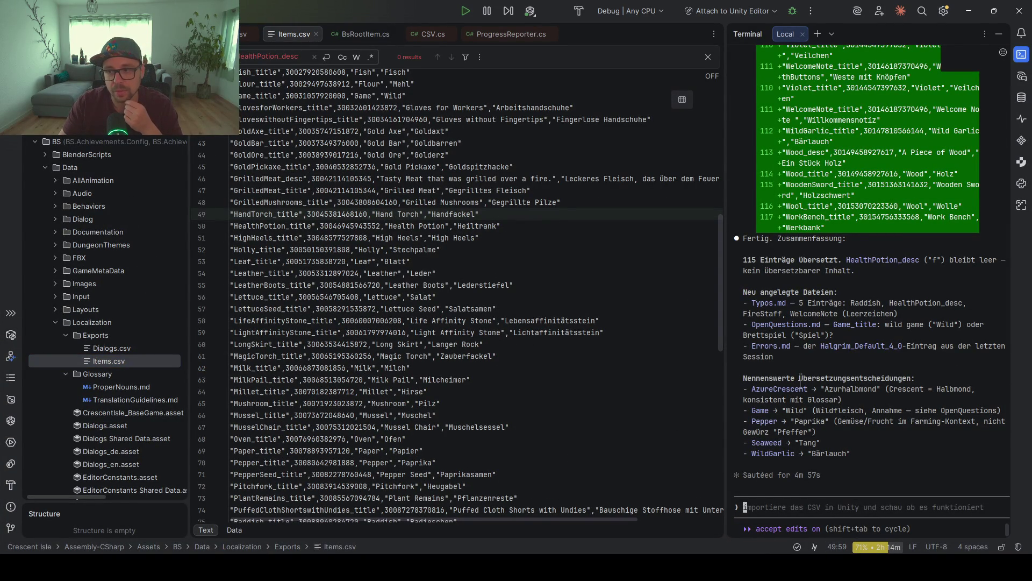
drag(727, 193, 503, 192)
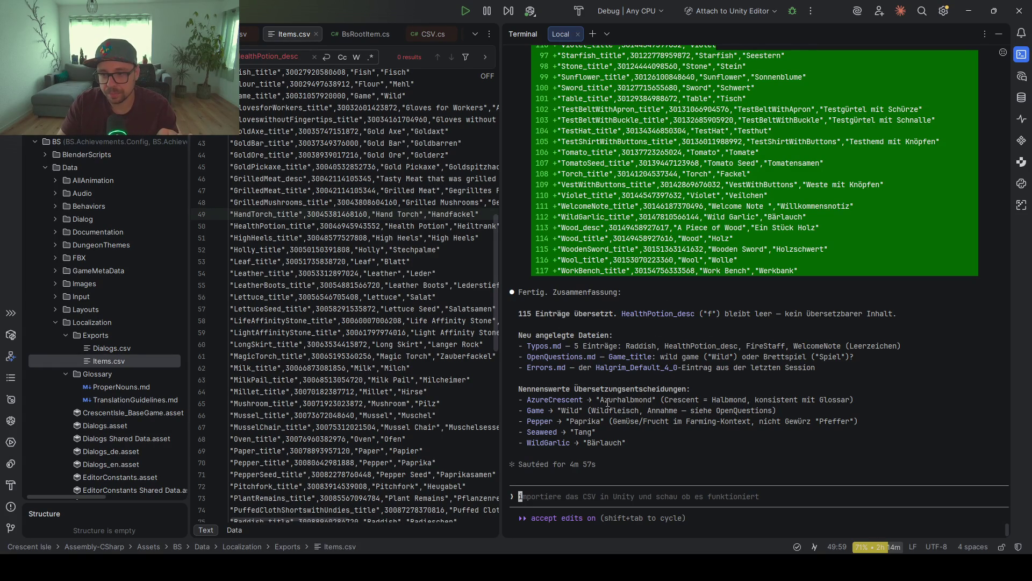
drag(600, 401, 652, 401)
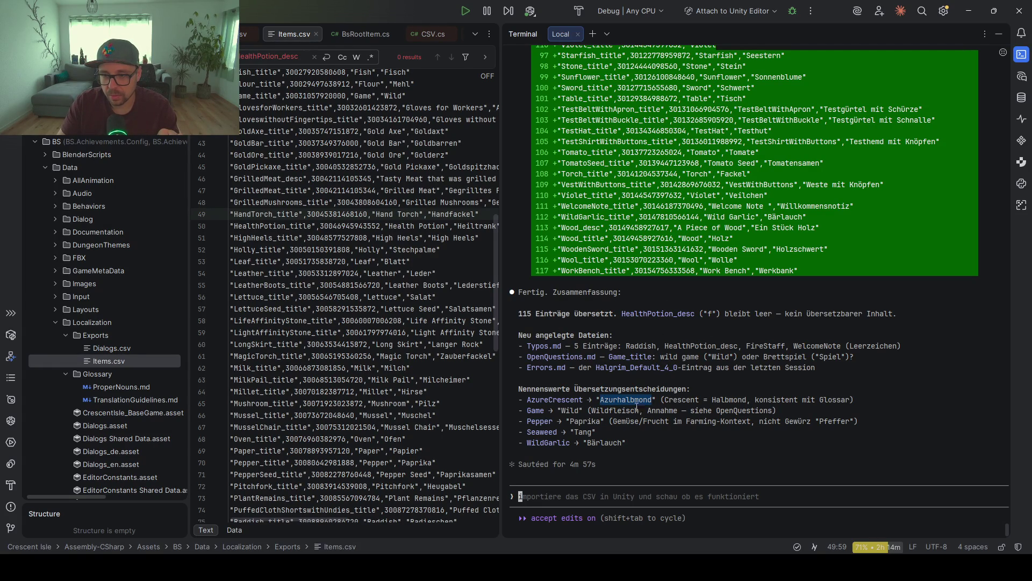
Open ProperNouns.md and TranslationGuidelines.md, then minimise Rider to return to Unity.
click(126, 387)
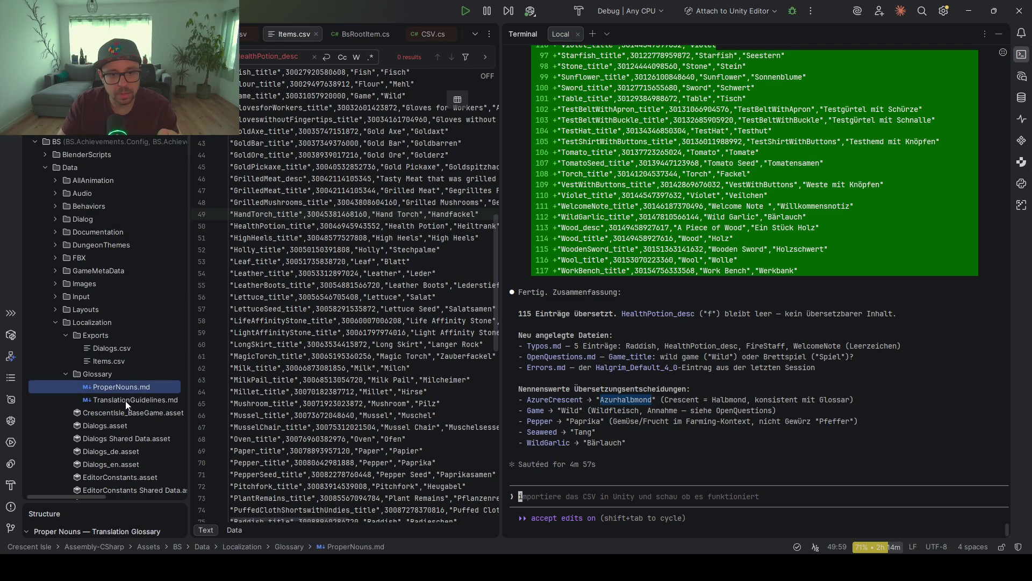
click(126, 401)
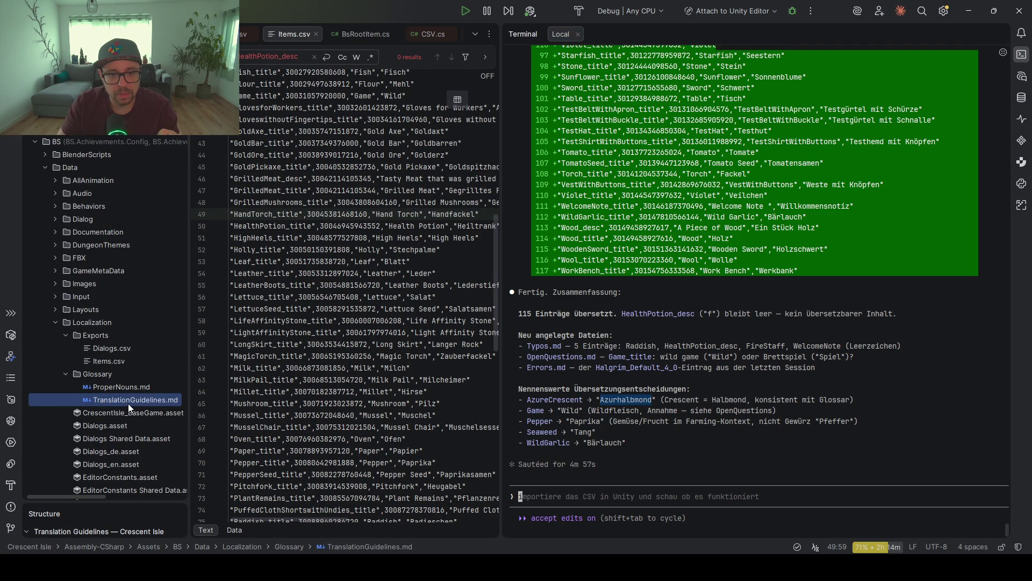
click(587, 423)
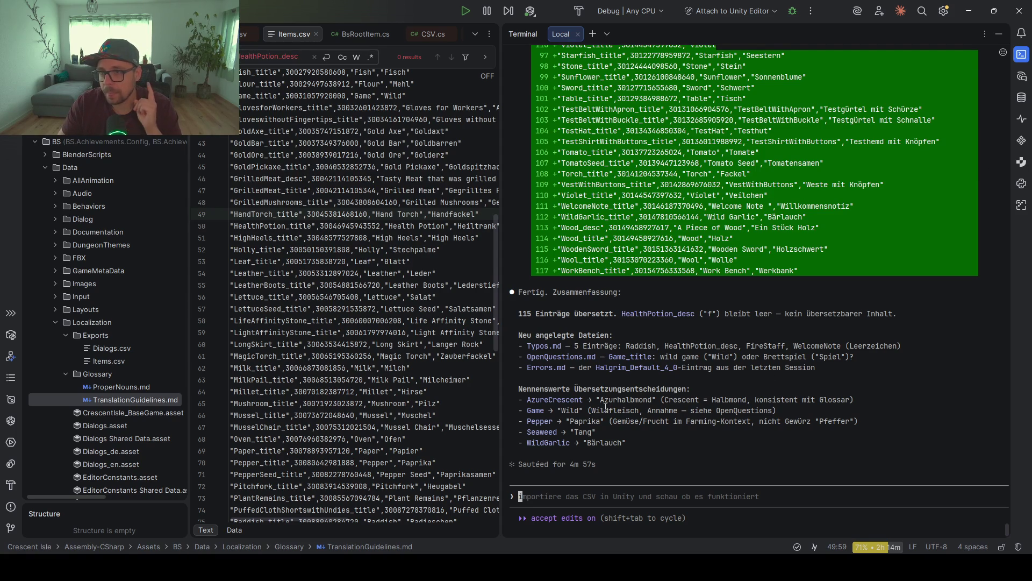
click(975, 14)
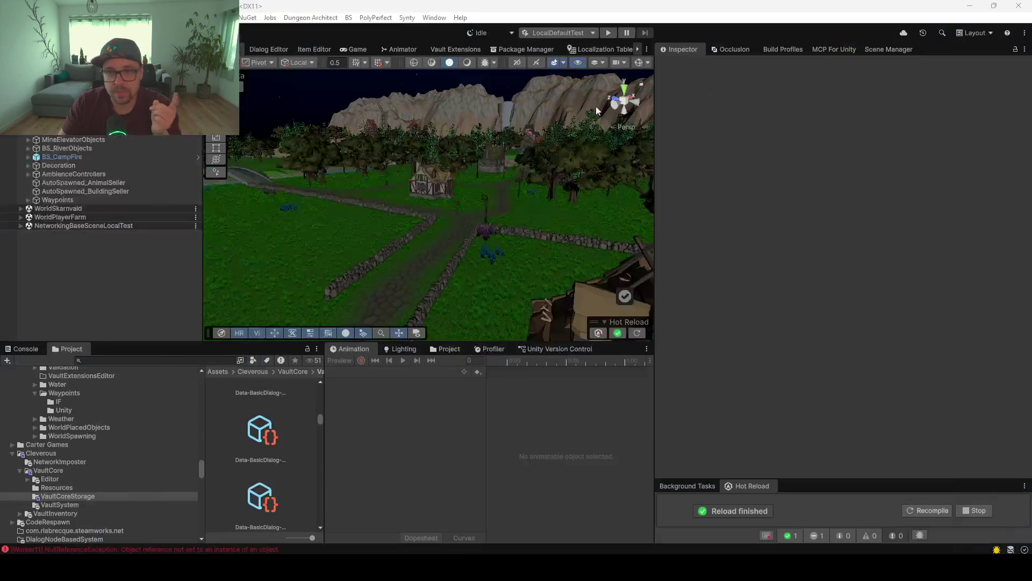
Show the Items localization table with the 'rad' search cleared to list all entries.
click(597, 50)
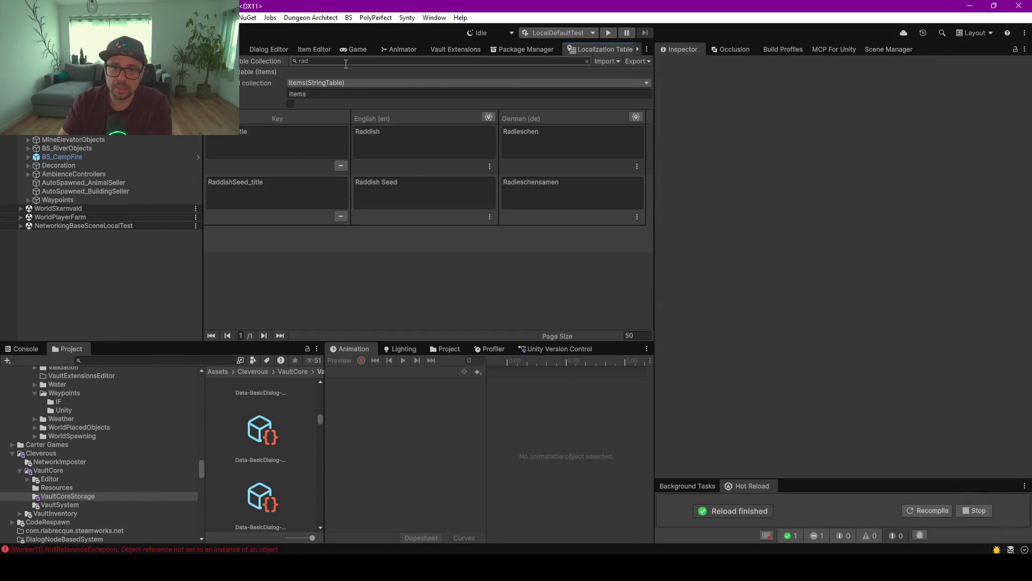
click(314, 60)
key(BackSpace)
key(BackSpace)
key(BackSpace)
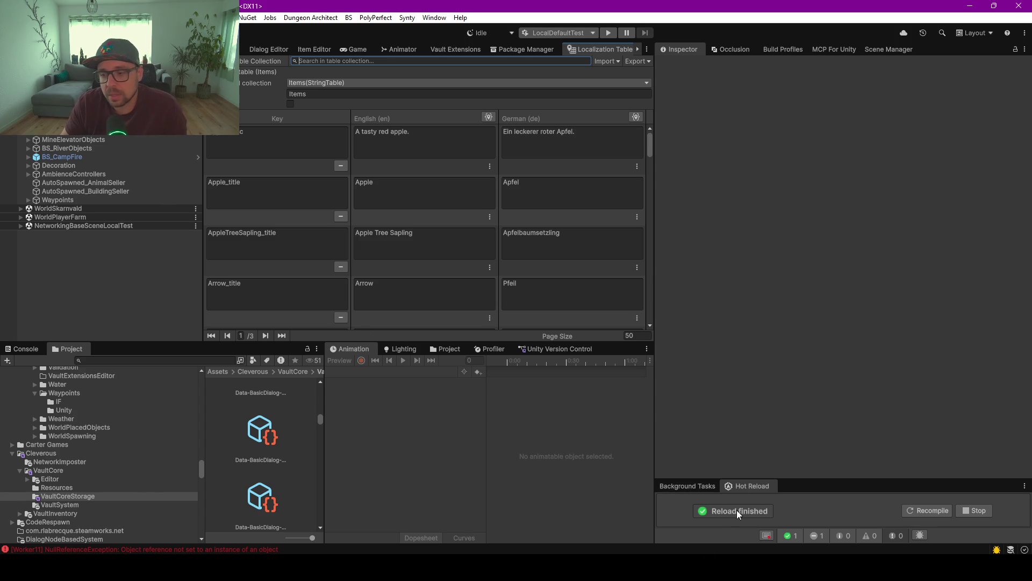
Bring up the Claude app's usage limits page over Unity.
mouse_move(612, 567)
click(612, 516)
click(350, 24)
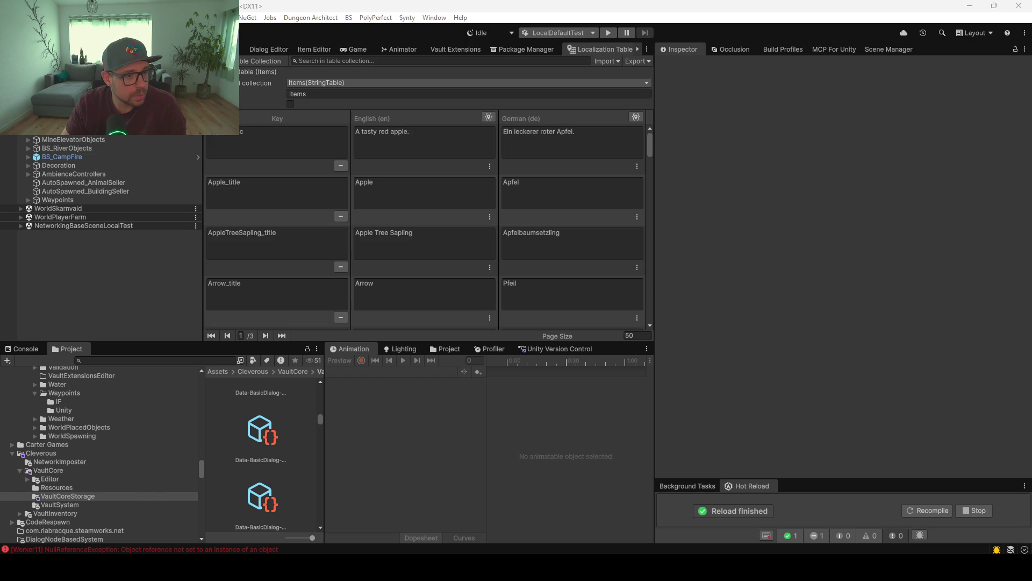
key(alt+Tab)
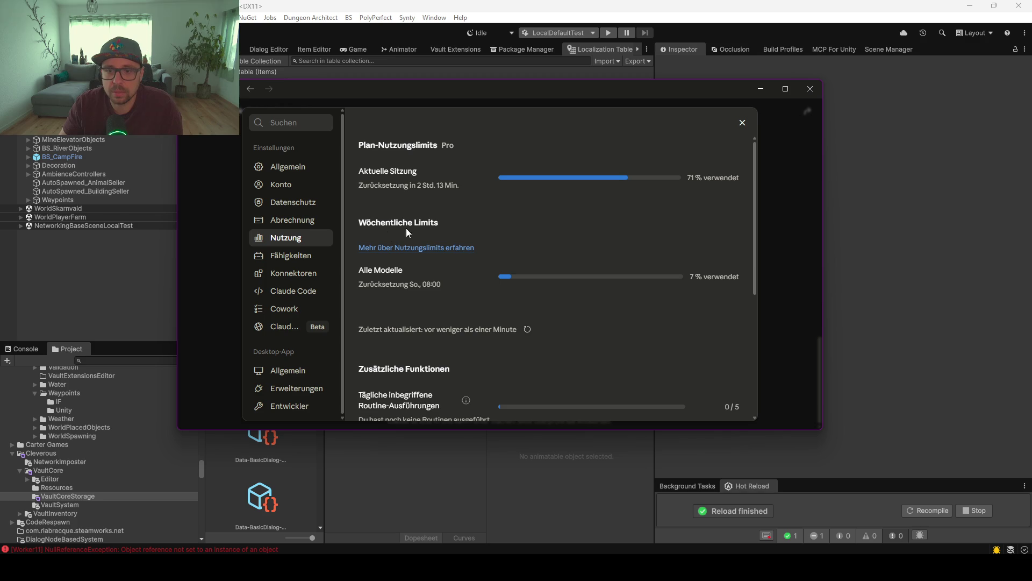
drag(439, 223, 356, 223)
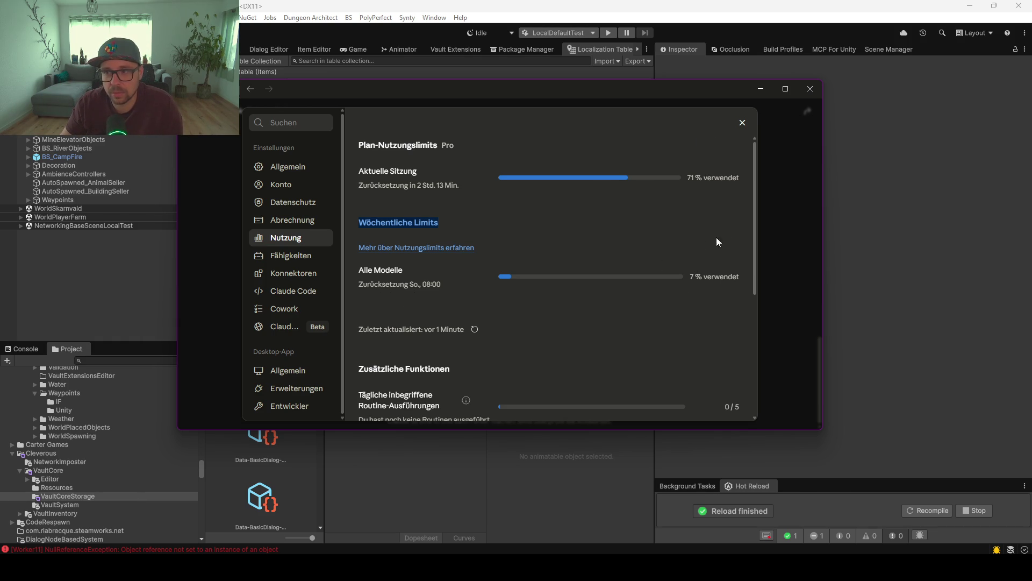
click(697, 174)
Highlight the 7% weekly usage, close Settings, and minimise Firefox to reach the Claude chat.
drag(690, 277, 698, 278)
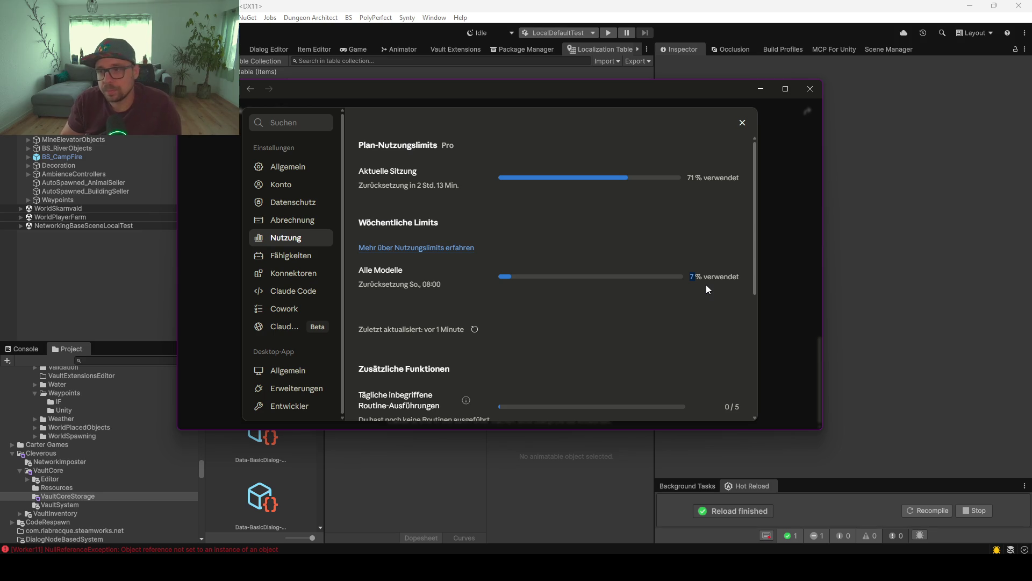
click(190, 246)
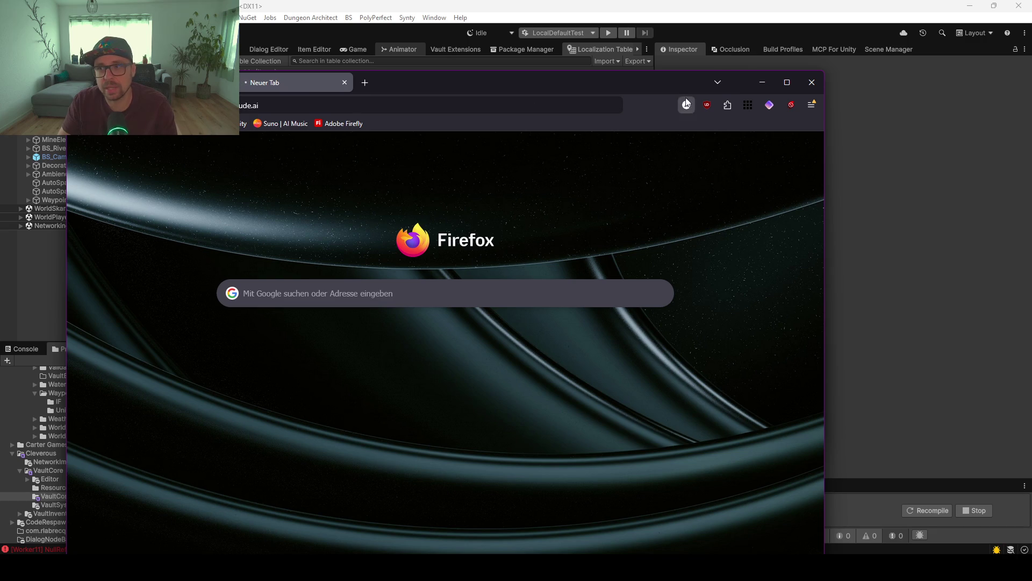
click(756, 86)
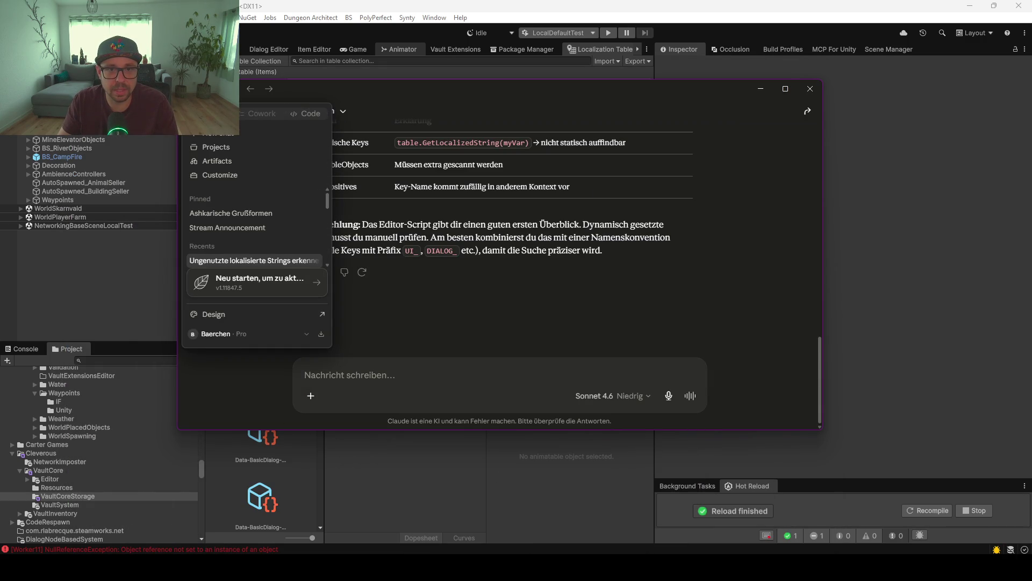
Open Claude's Einstellungen > Nutzung page, highlight the plan usage limits heading, then close it.
click(250, 334)
click(242, 212)
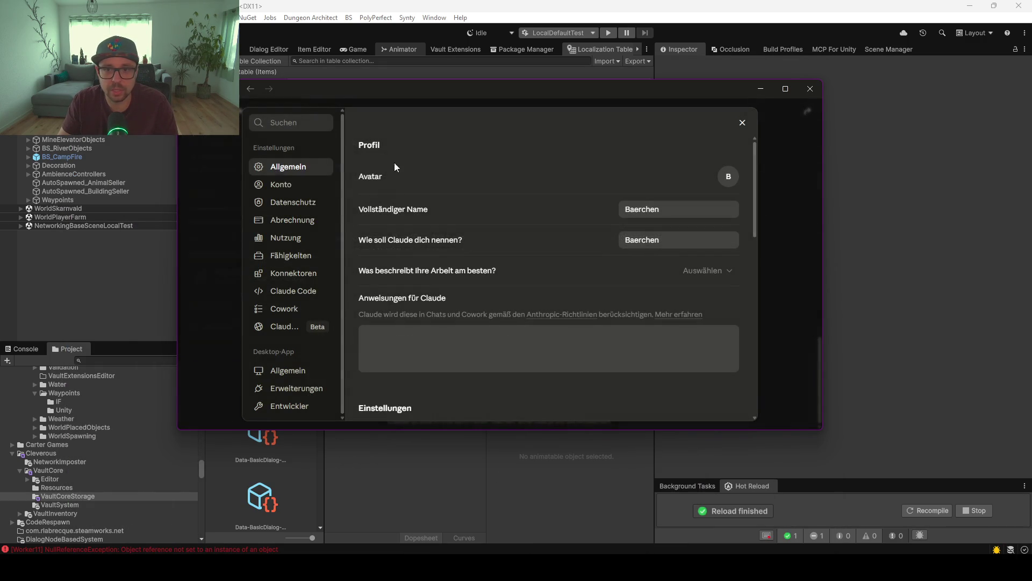
click(283, 241)
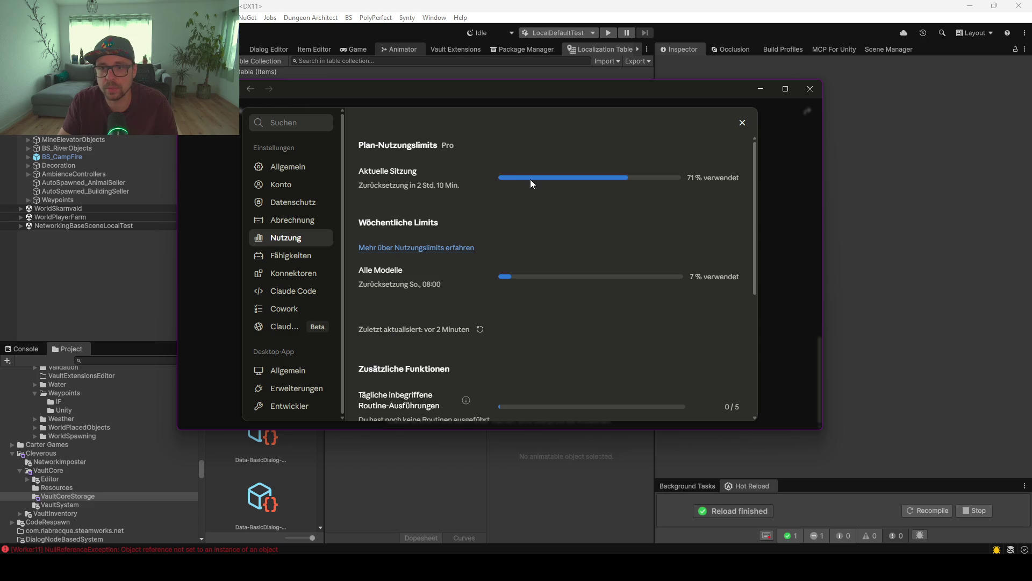
drag(454, 145, 363, 146)
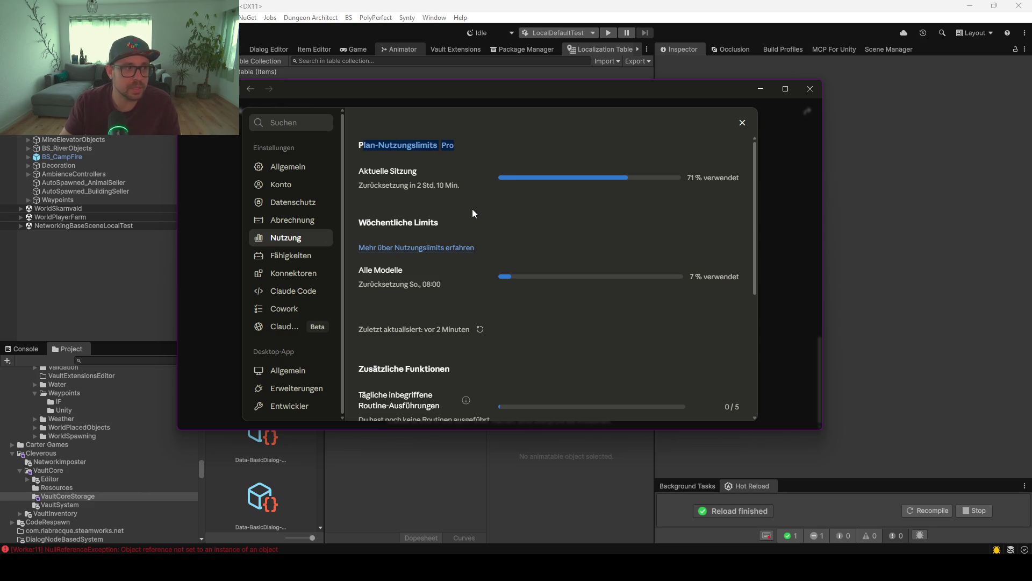
click(743, 123)
Minimise Claude to reveal Unity's Items table with German entries like 'Ein leckerer roter Apfel'.
click(758, 90)
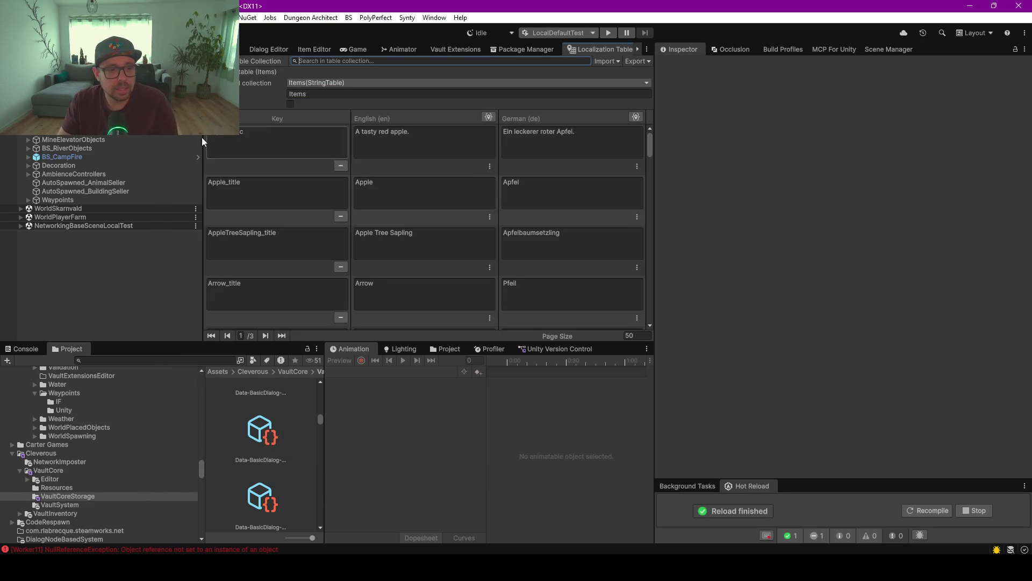